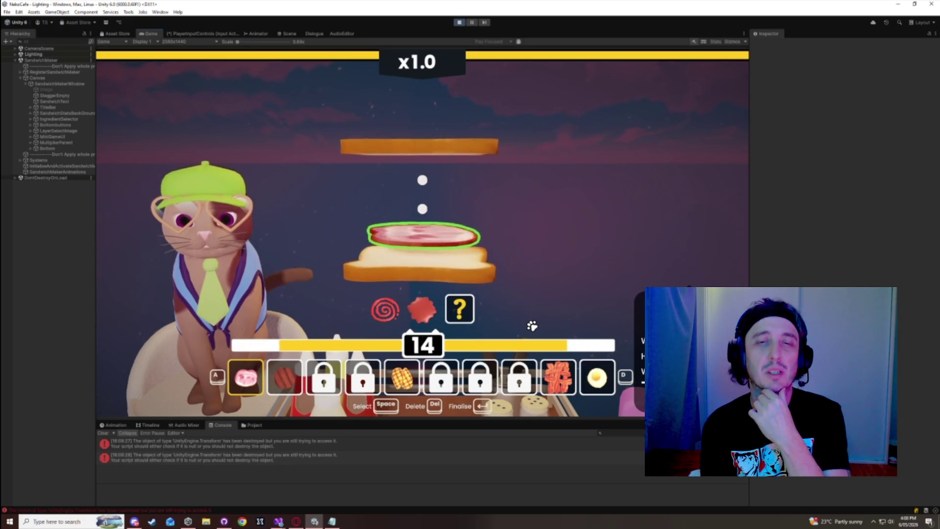
- Finish the current sandwich and start the next with sauce, egg and sausage layers
key("Return")
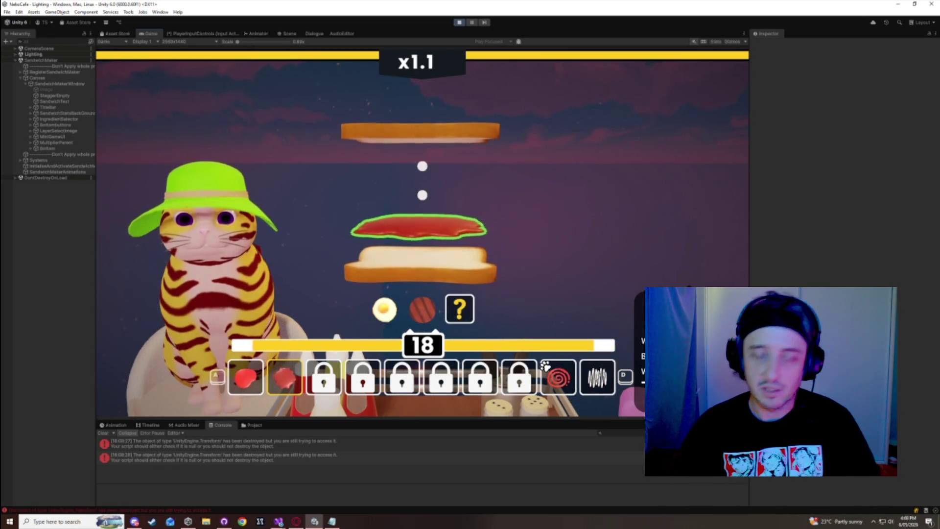
left_click(282, 354)
left_click(601, 379)
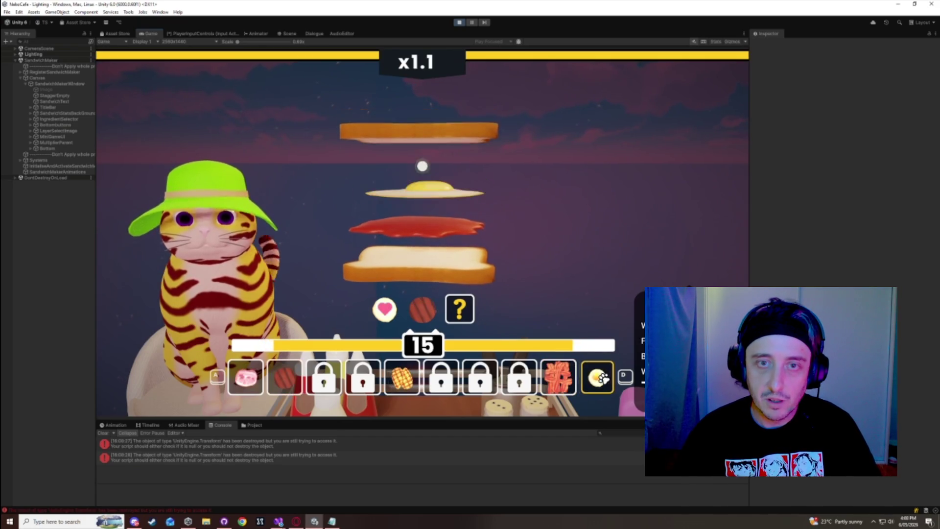
left_click(300, 387)
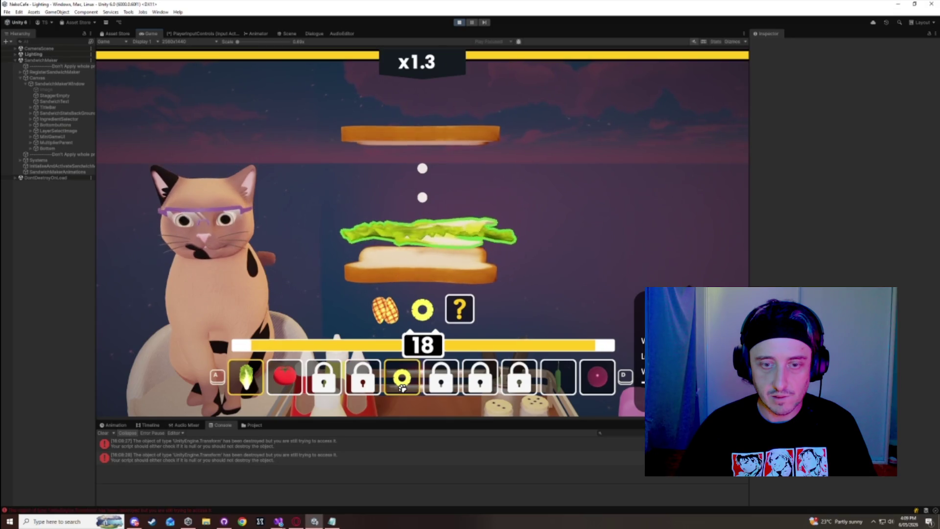
- Add more layers, including cheese and ketchup, to complete sandwiches until the multiplier reaches x1.5
left_click(402, 377)
left_click(402, 377)
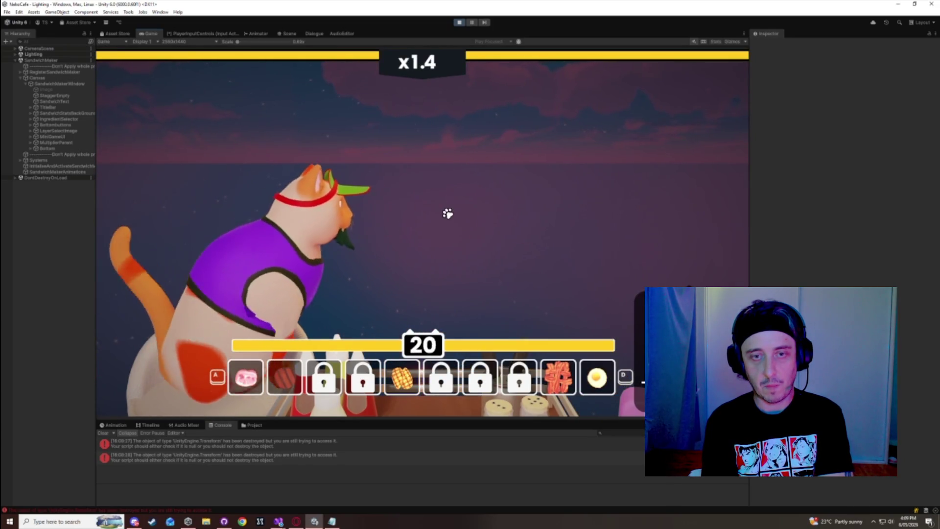
key("s")
key("s")
key("s")
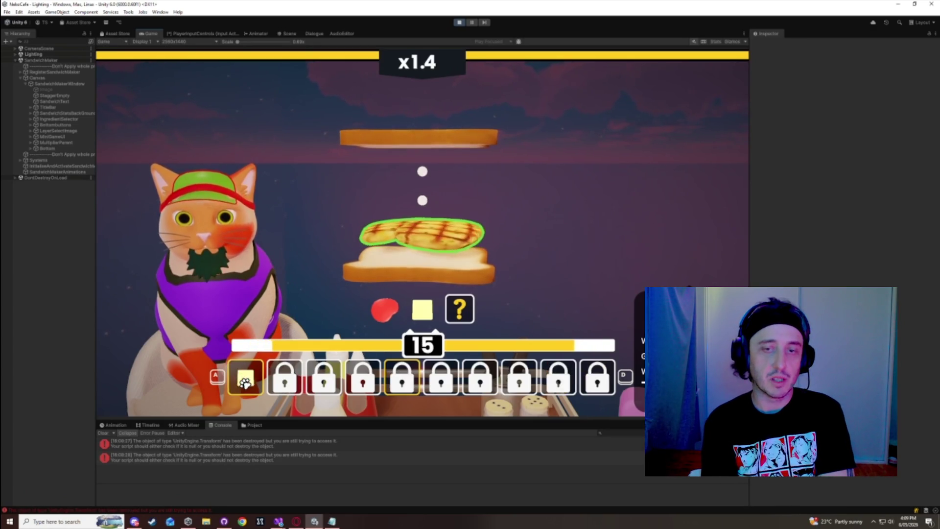
left_click(245, 377)
left_click(245, 375)
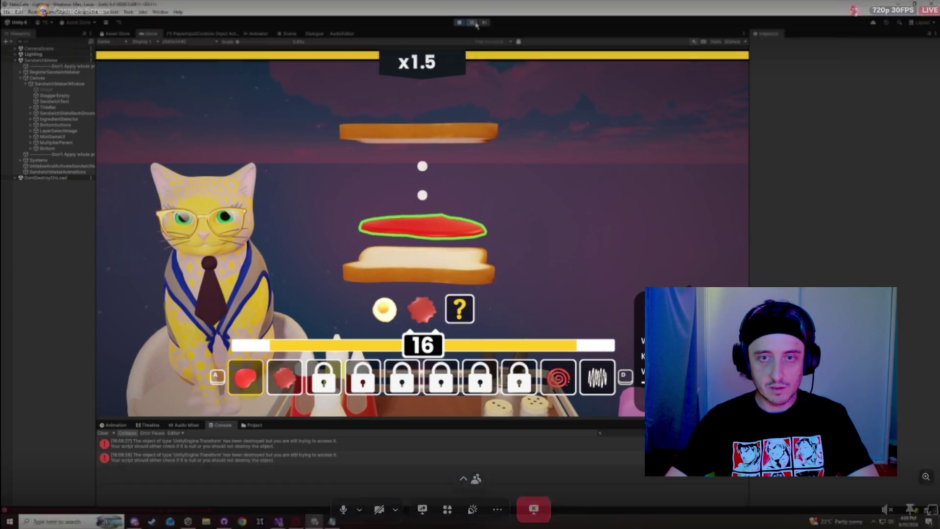
left_click(19, 55)
- Expand Lighting, top off the BBQ and fried-egg sandwich, and select the SanwichMiniGameMMFeedbacks clone
left_click(16, 54)
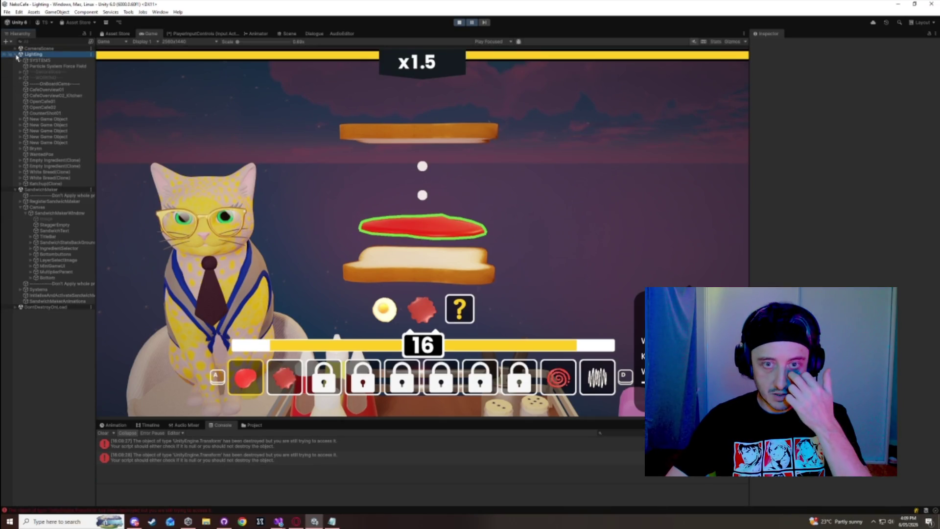
left_click(57, 137)
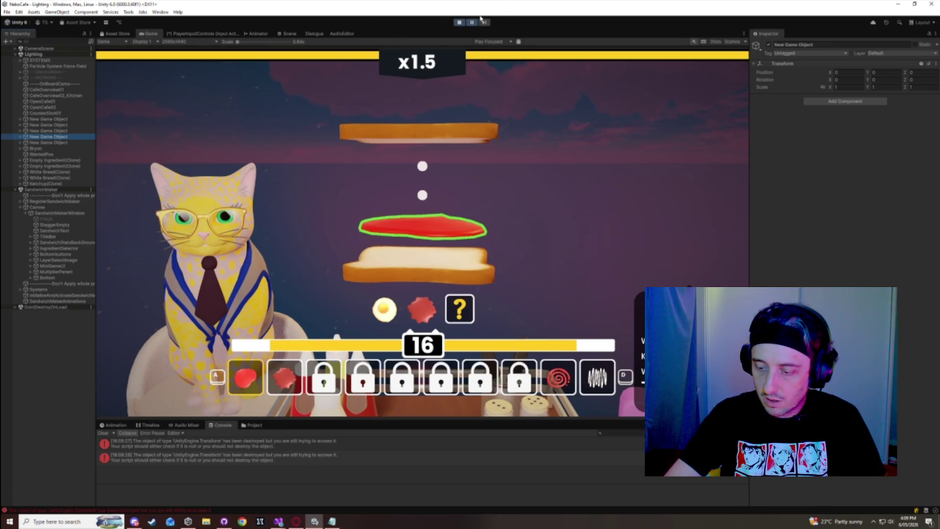
left_click(501, 260)
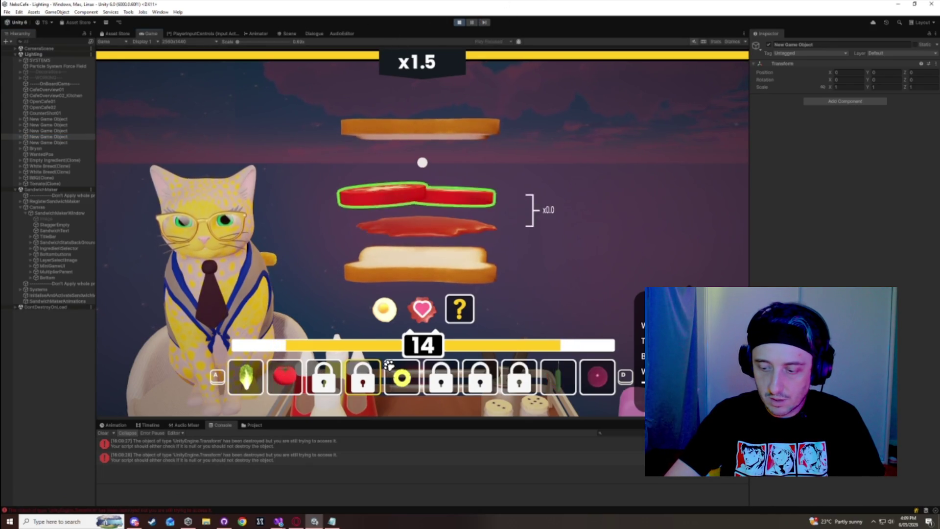
left_click(492, 169)
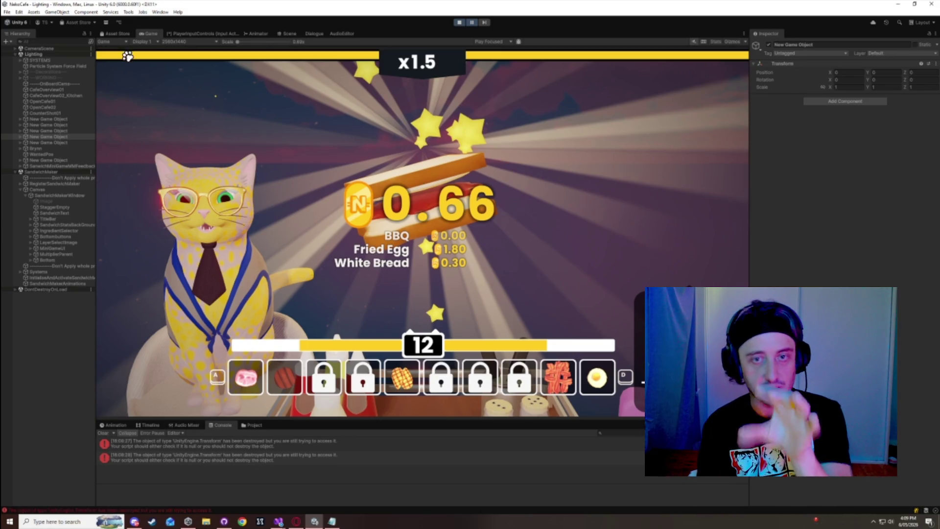
left_click(62, 167)
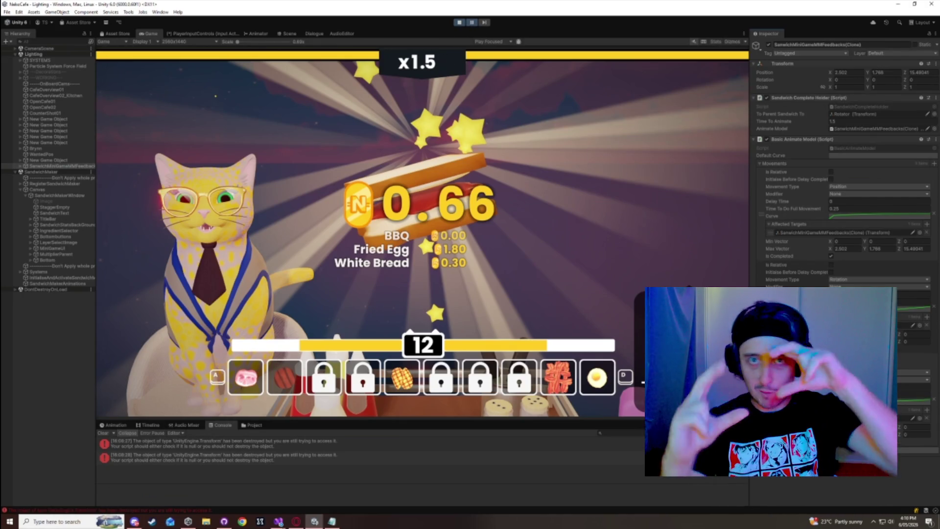
- Select the feedback clone's Rotator child and lower its Y rotation slightly
left_click(52, 167)
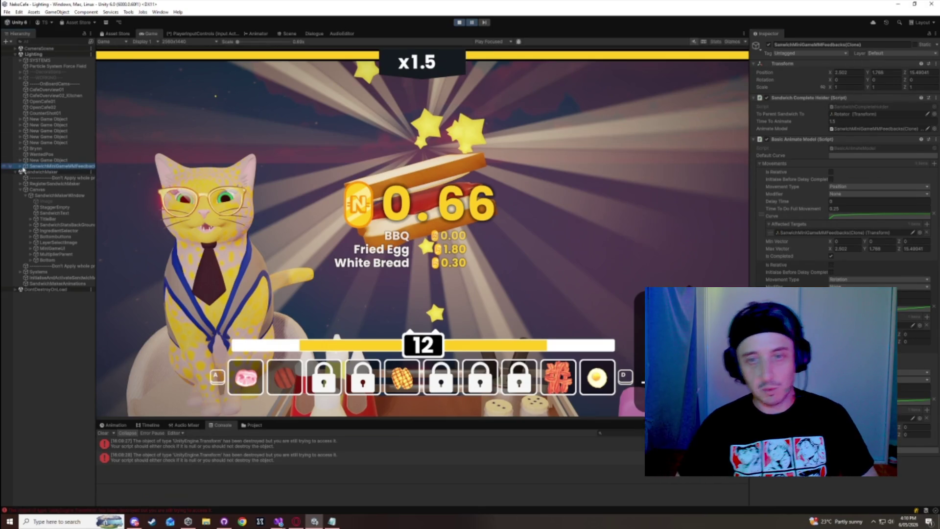
left_click(20, 167)
left_click(42, 172)
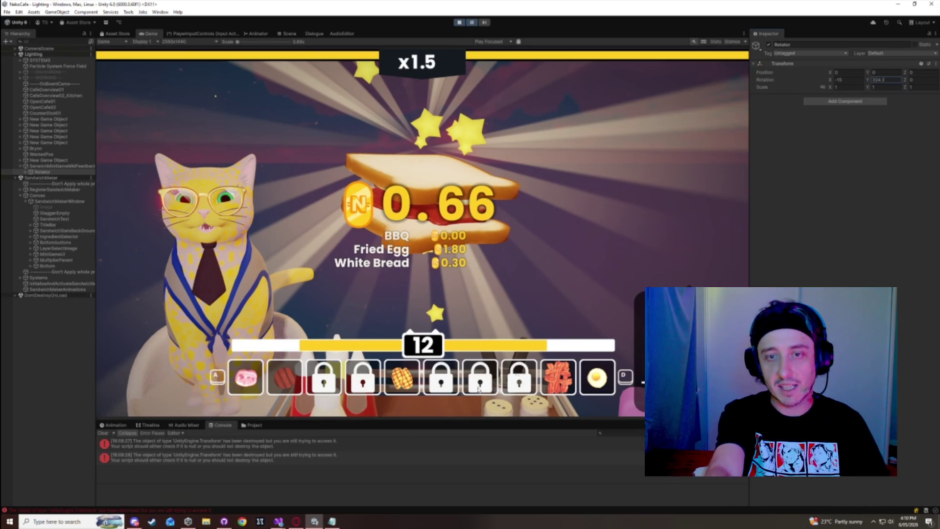
left_click_drag(869, 81, 867, 82)
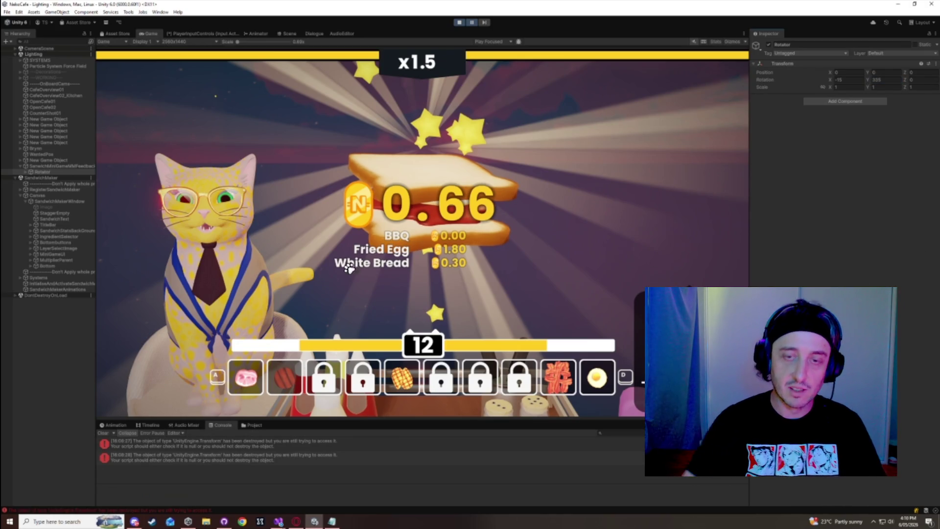
- Review the feedback's linear movement curve on the parent, then reselect Rotator
left_click(68, 167)
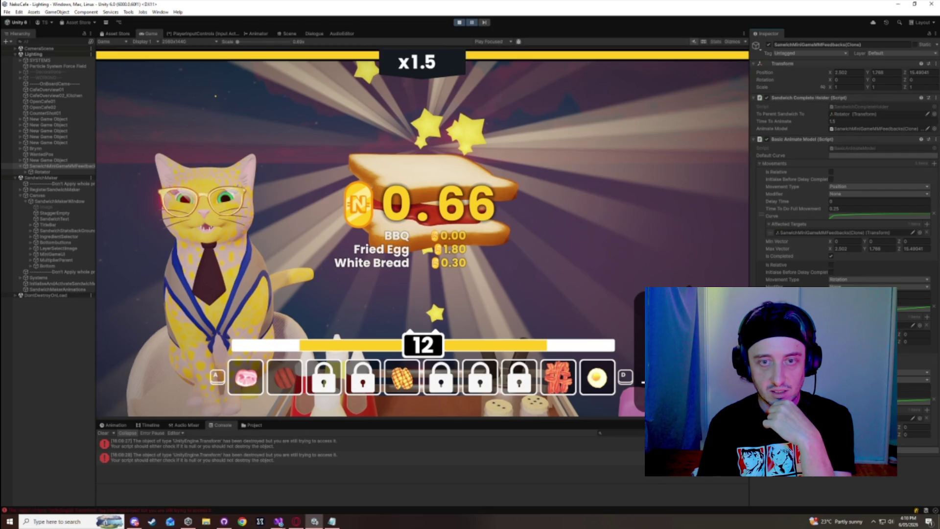
left_click(879, 216)
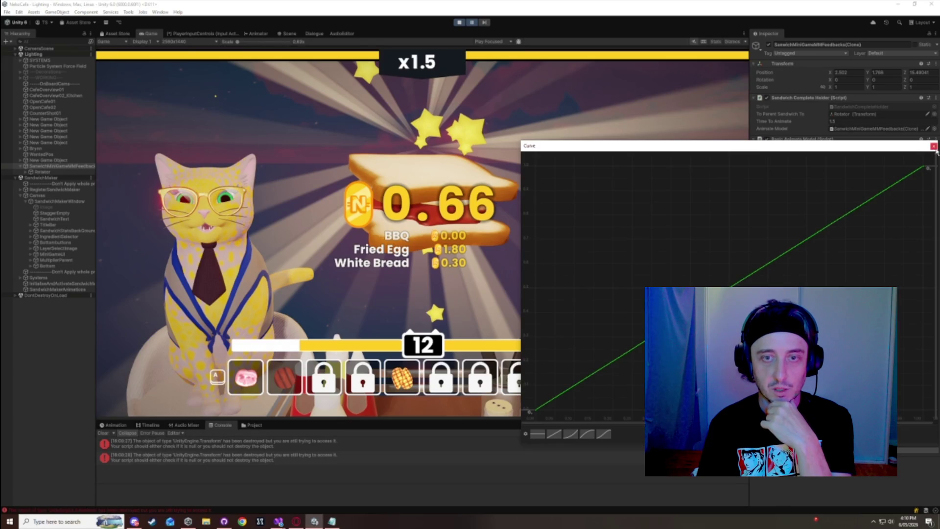
left_click(933, 146)
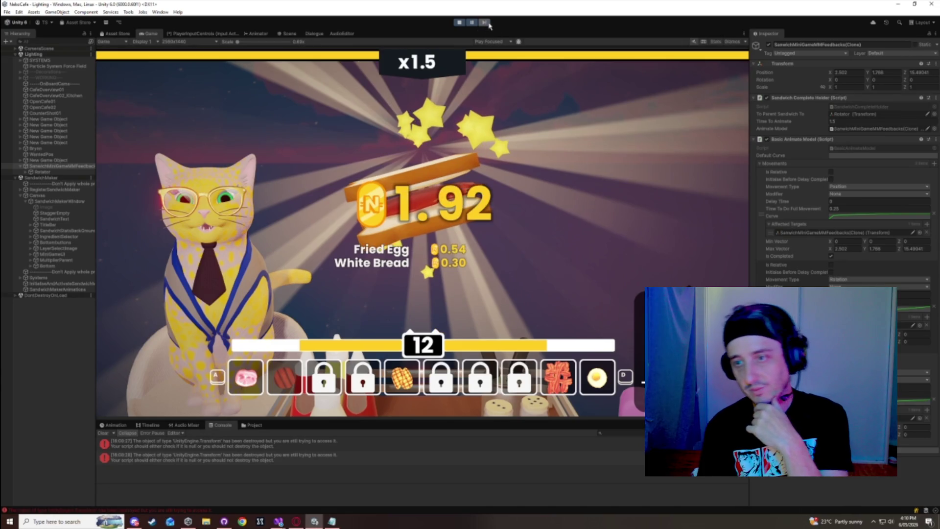
left_click(57, 172)
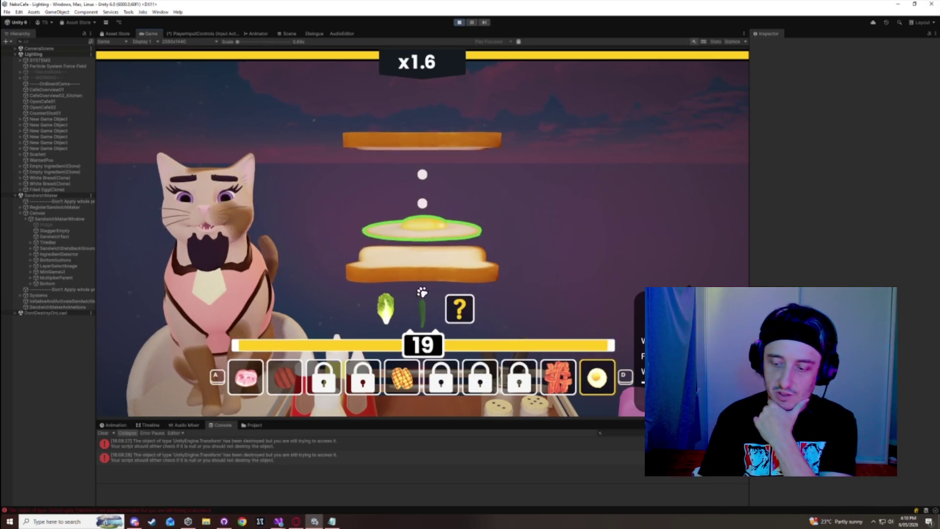
- Build and serve a sandwich with lettuce and jalapeno layers
left_click(250, 379)
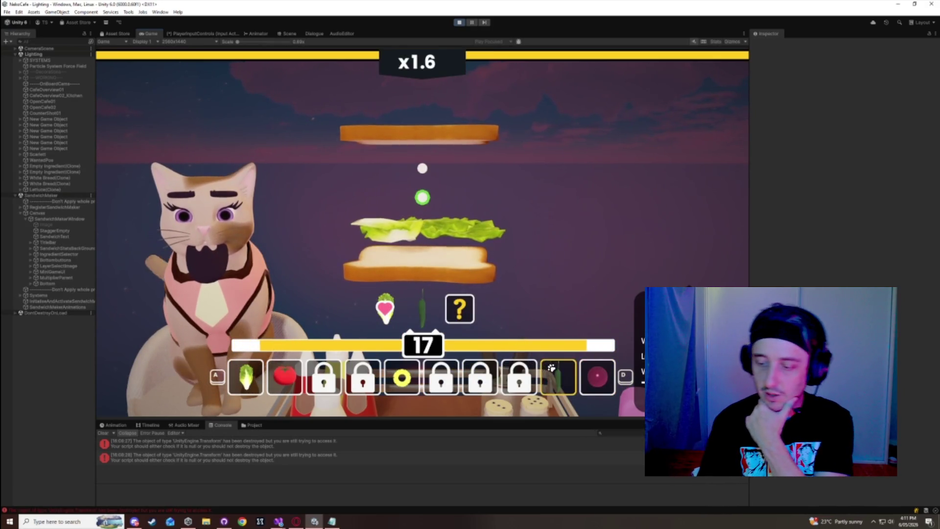
left_click(568, 381)
left_click(570, 381)
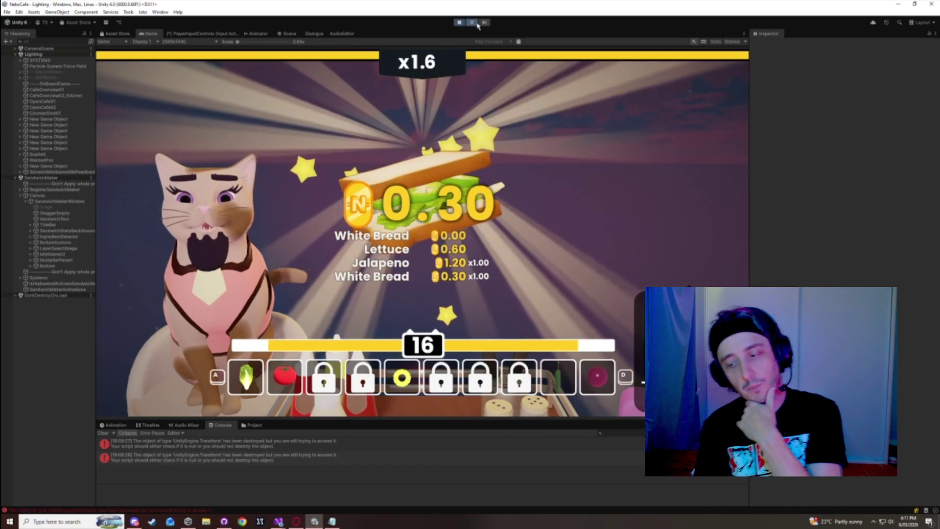
- Expand feedback > Rotator > Sandwich to view the ingredient clones, pausing and resuming mid-animation
left_click(21, 172)
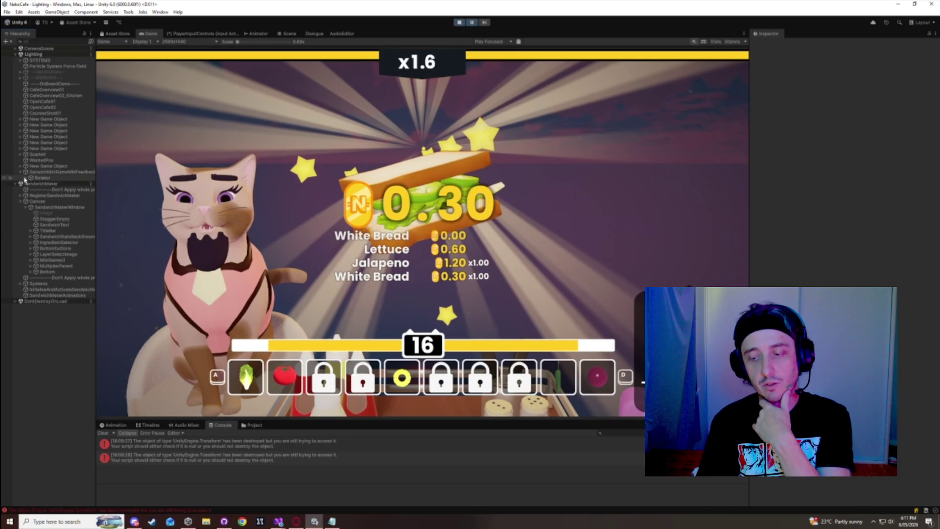
left_click(25, 178)
left_click(31, 183)
left_click(76, 178)
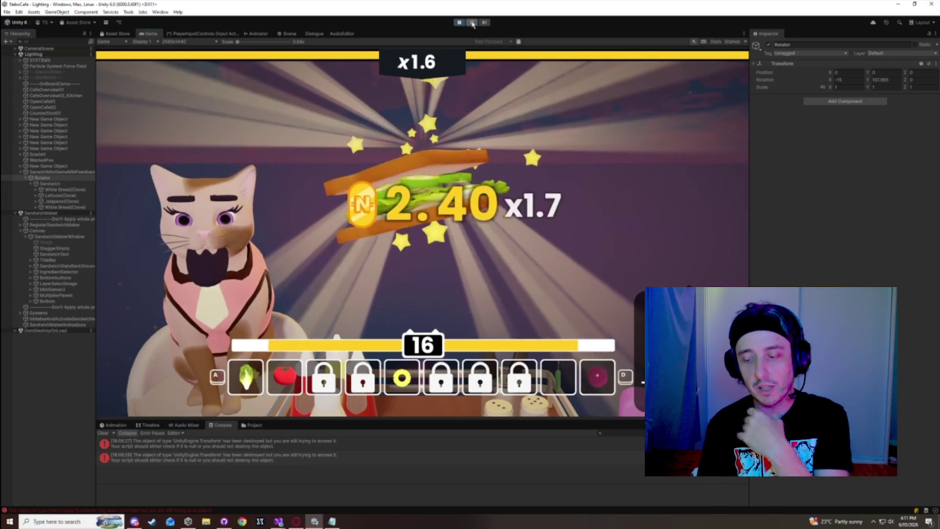
left_click(473, 24)
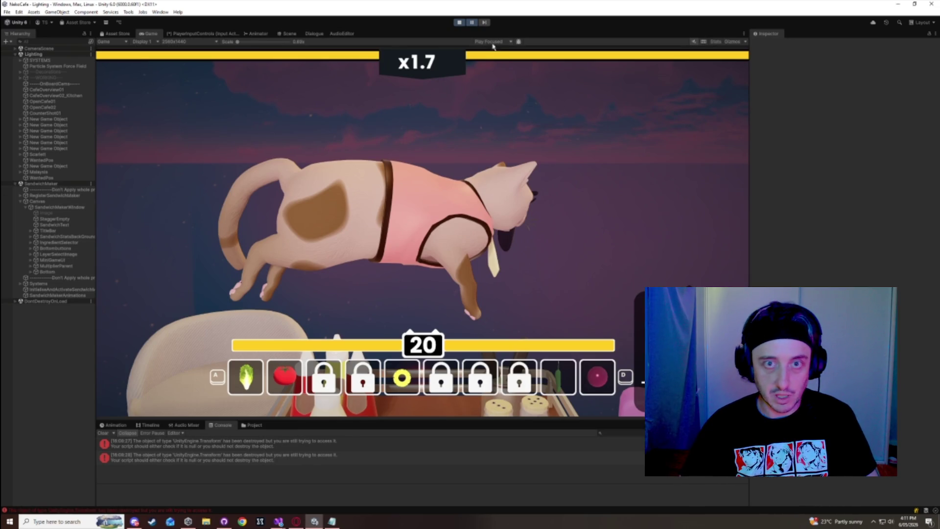
left_click(473, 25)
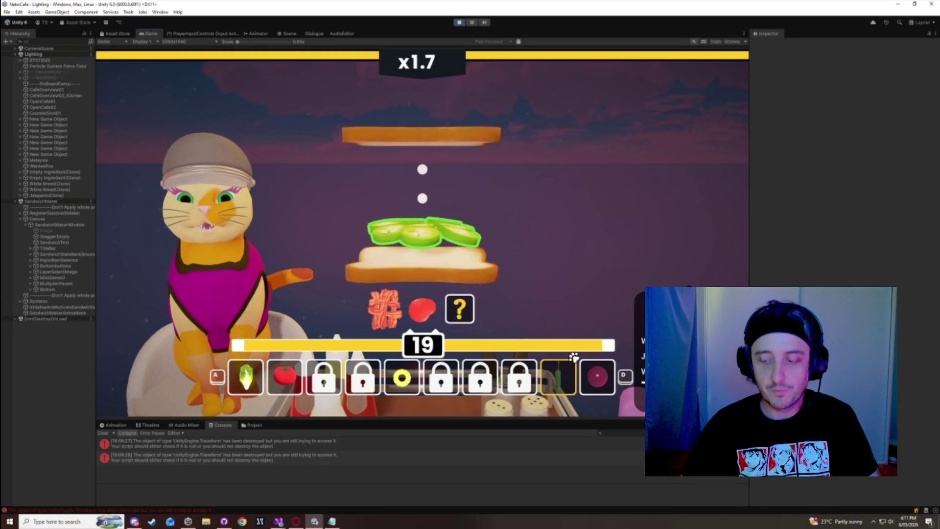
- Build a ketchup, ham and bacon sandwich, then clear the console errors
key("d")
key("d")
key("d")
key("space")
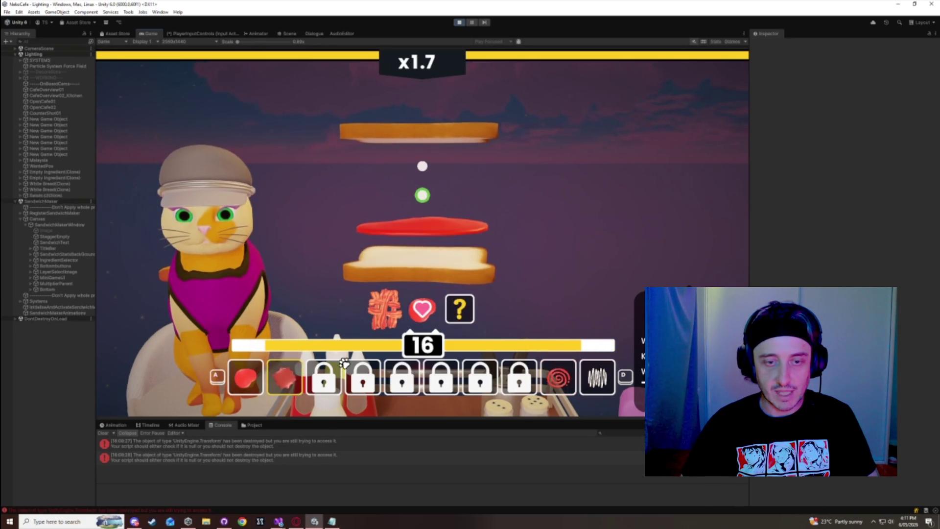
key("d")
key("d")
key("space")
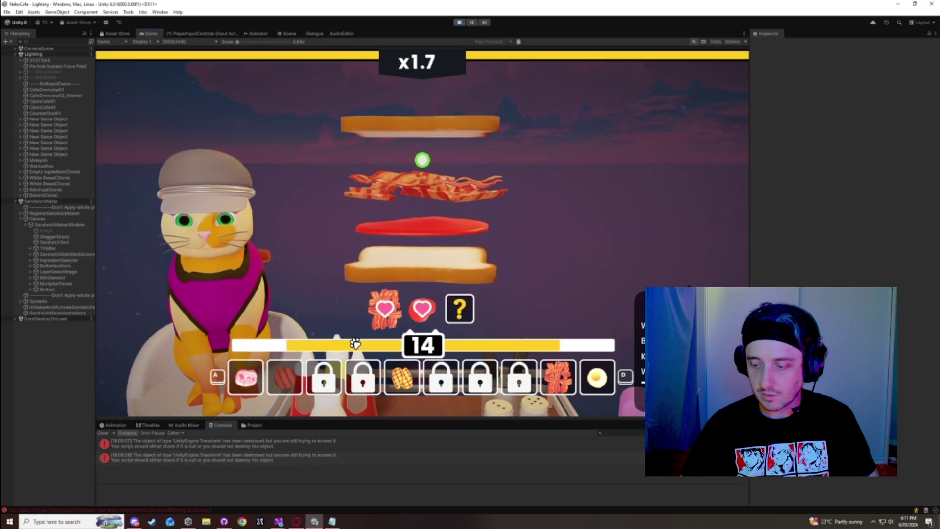
key("space")
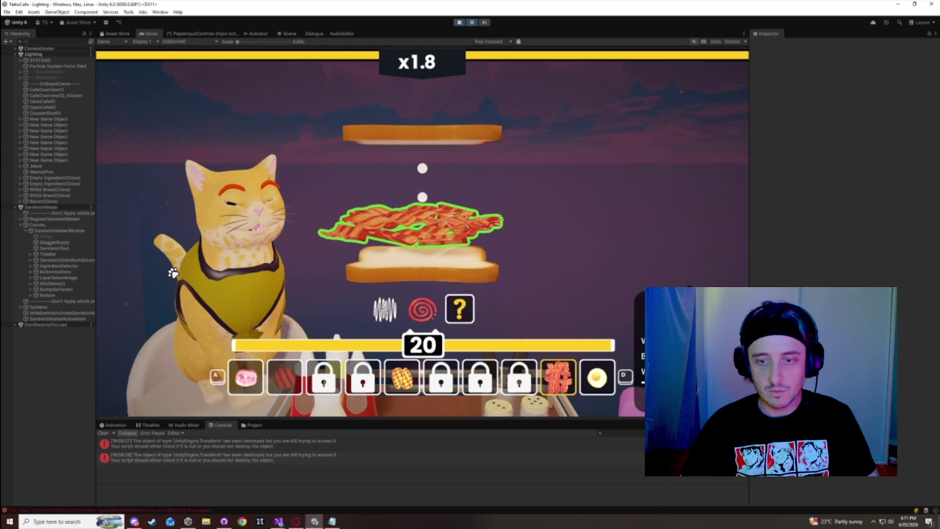
left_click(103, 433)
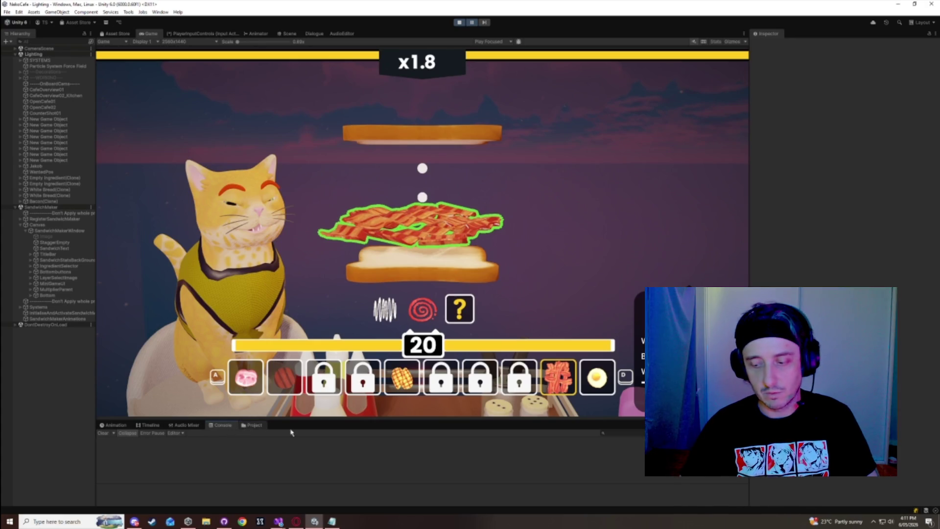
- Show the SanwichMiniGameMMFeedbacks prefab's settings, then drag the splitter down to enlarge the Game view
left_click(253, 425)
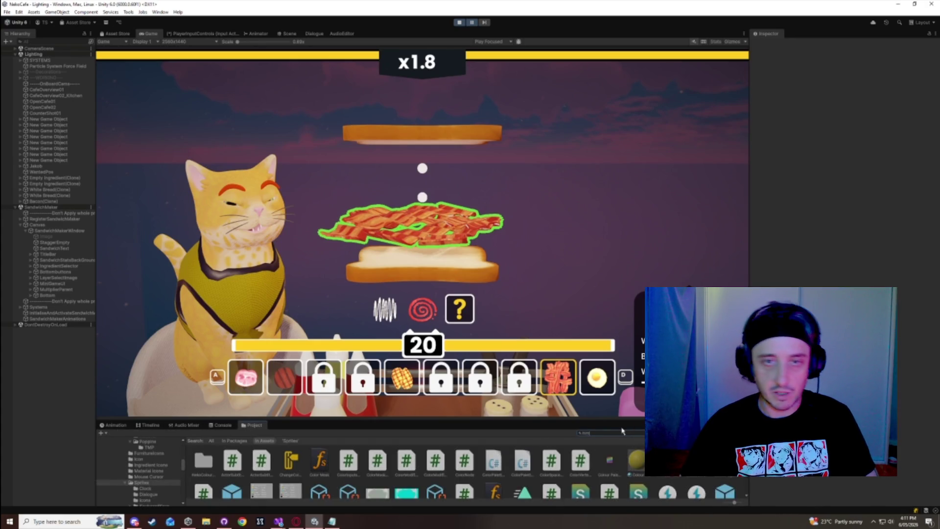
mouse_move(336, 421)
left_mouse_down()
mouse_move(352, 373)
mouse_move(372, 223)
left_mouse_up()
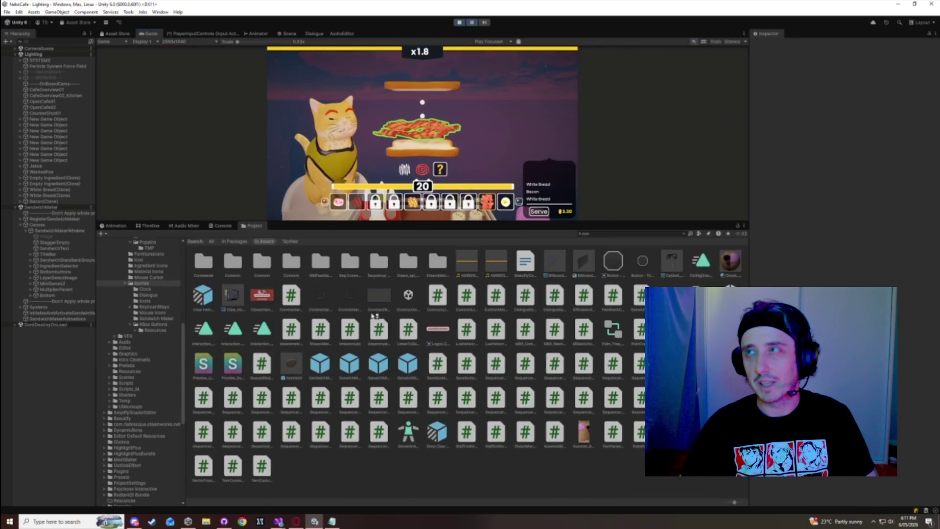
left_click(349, 365)
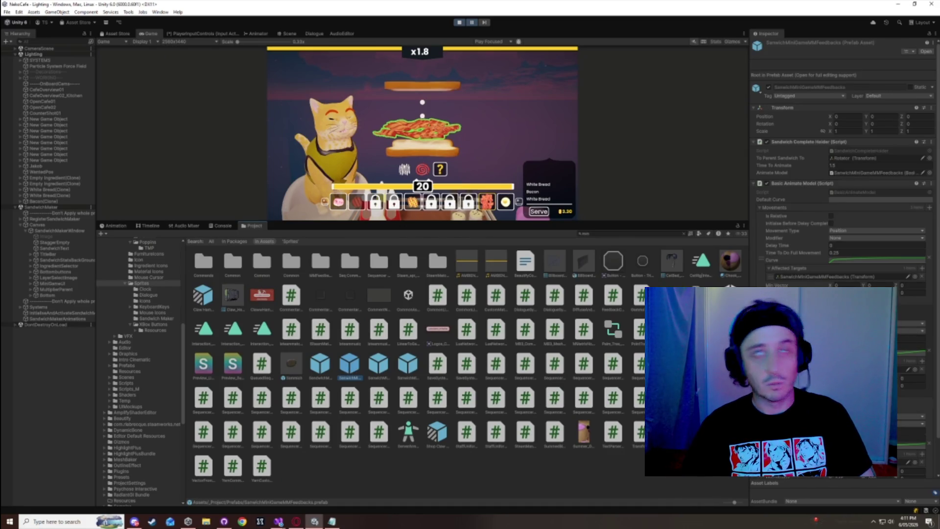
scroll(905, 409, "down", 2)
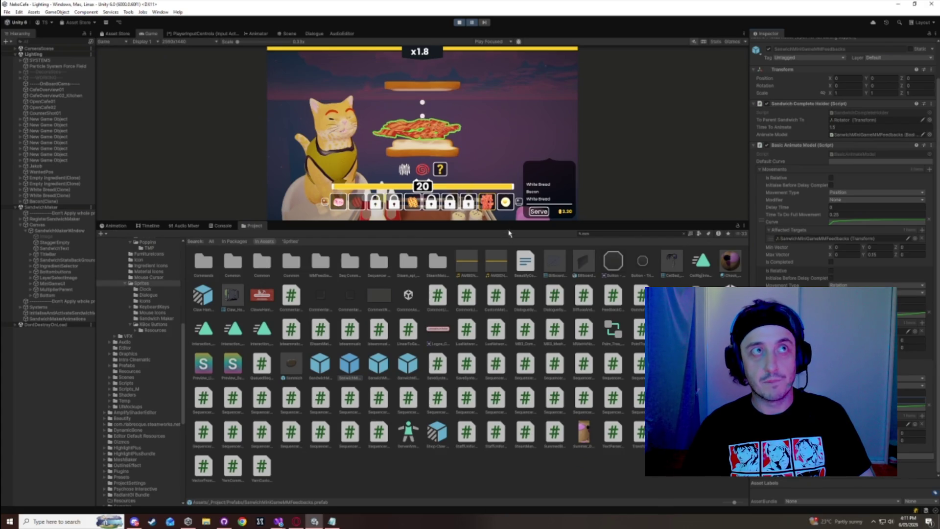
left_click_drag(511, 235, 512, 416)
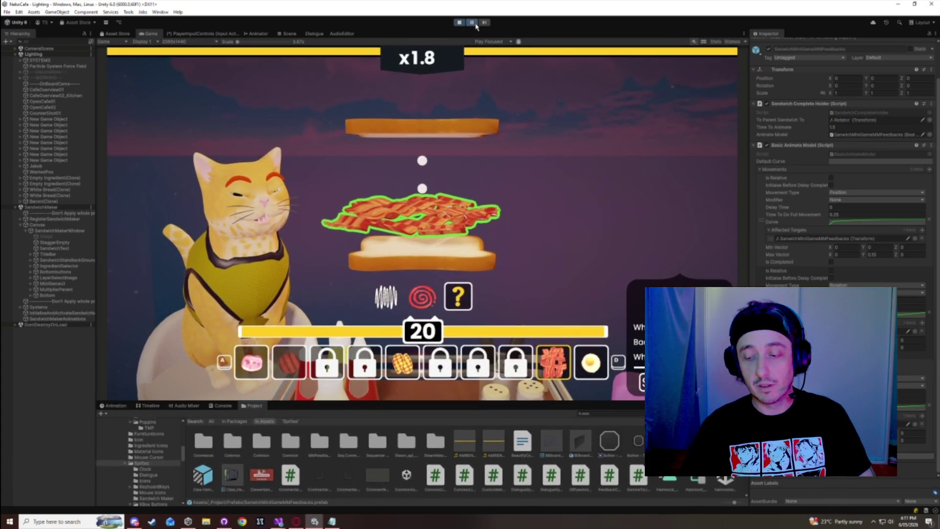
- Serve sandwiches with red sauce and mayo, a green layer, then bacon and spiral sauce
left_click(585, 362)
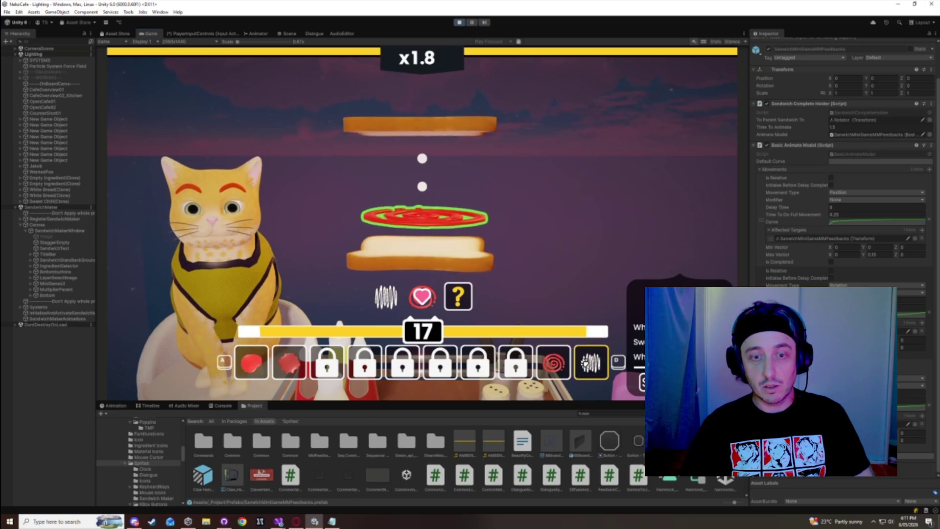
left_click(585, 362)
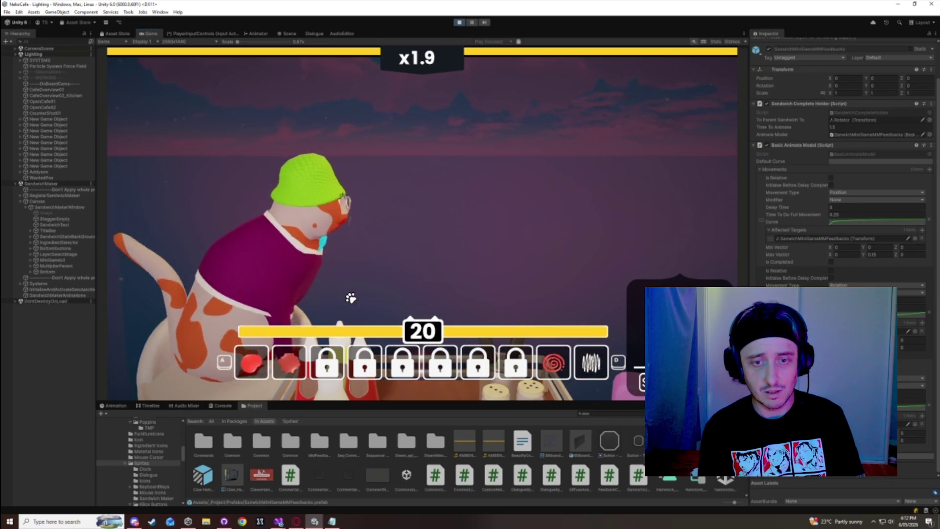
left_click(293, 358)
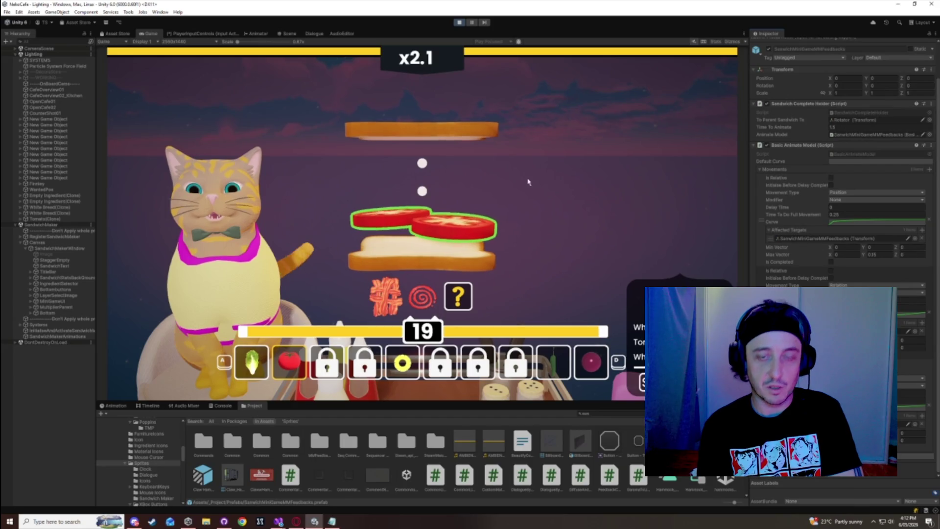
key("d")
left_click(552, 365)
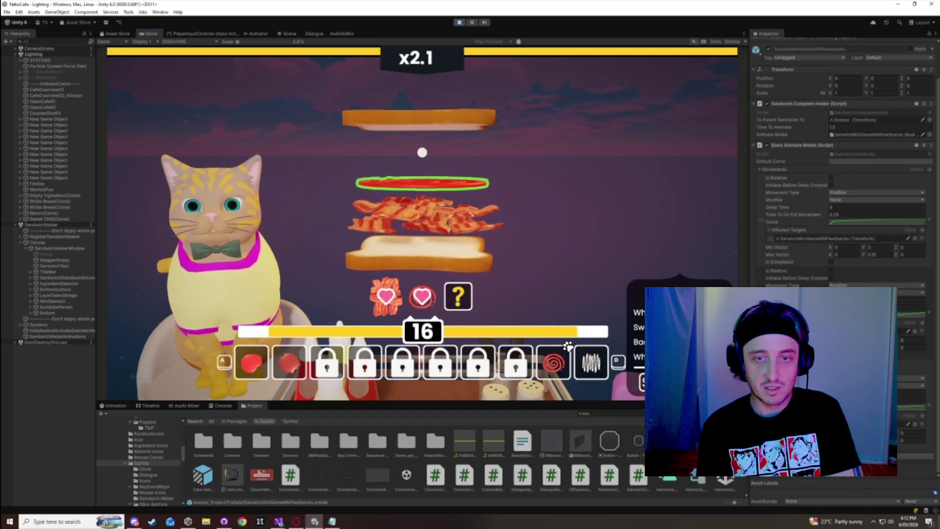
left_click(548, 348)
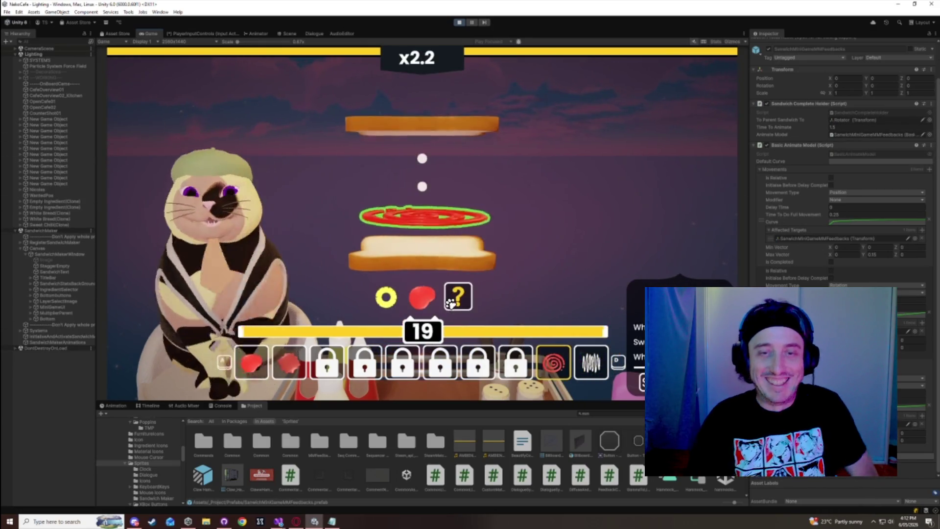
- Finish a tomato and pineapple sandwich, select the feedback clone's Rotator, and pause on the score screen
left_click(282, 363)
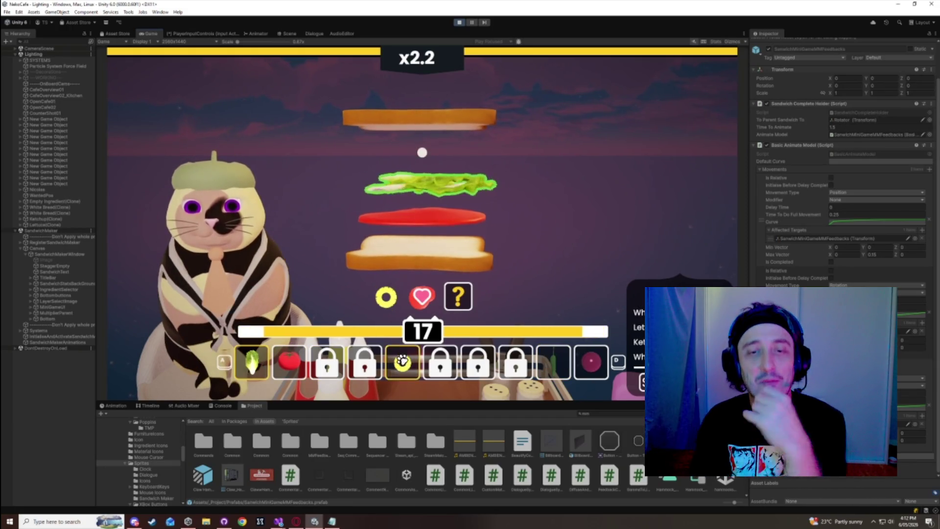
left_click(401, 361)
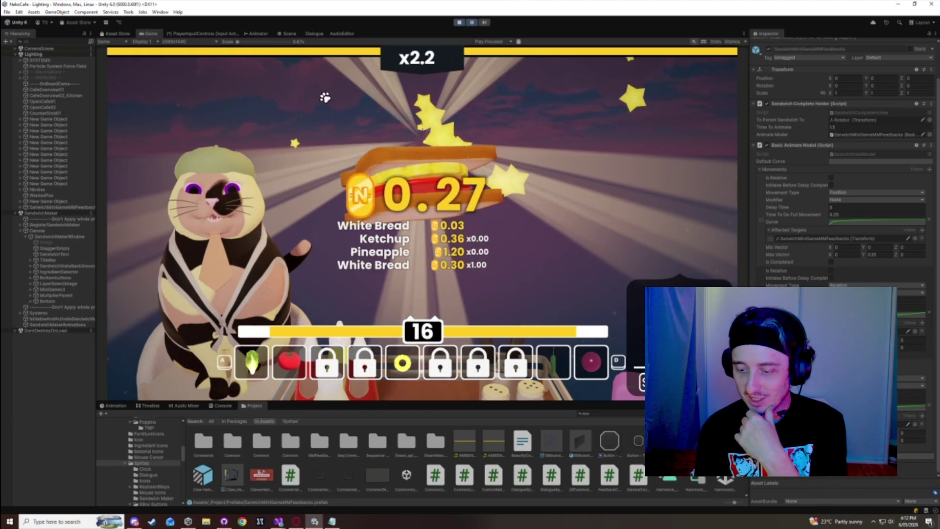
left_click(20, 206)
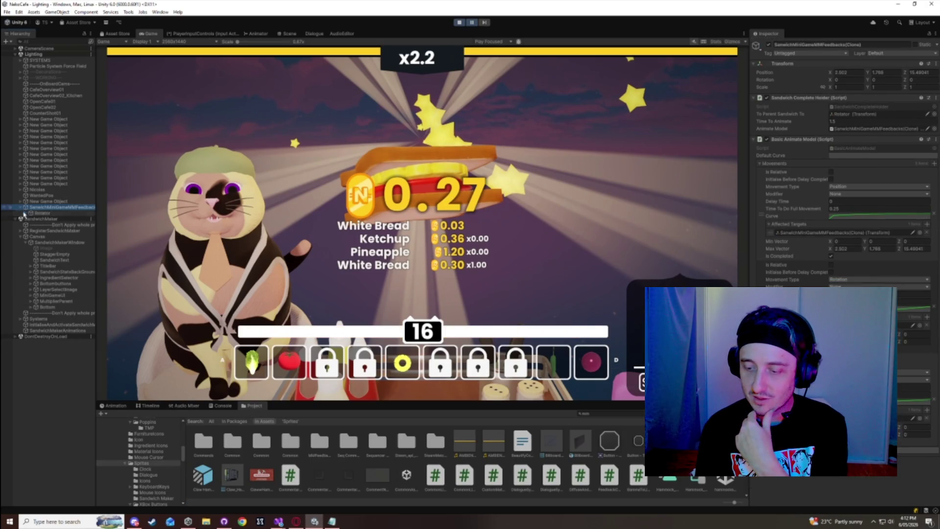
left_click(42, 213)
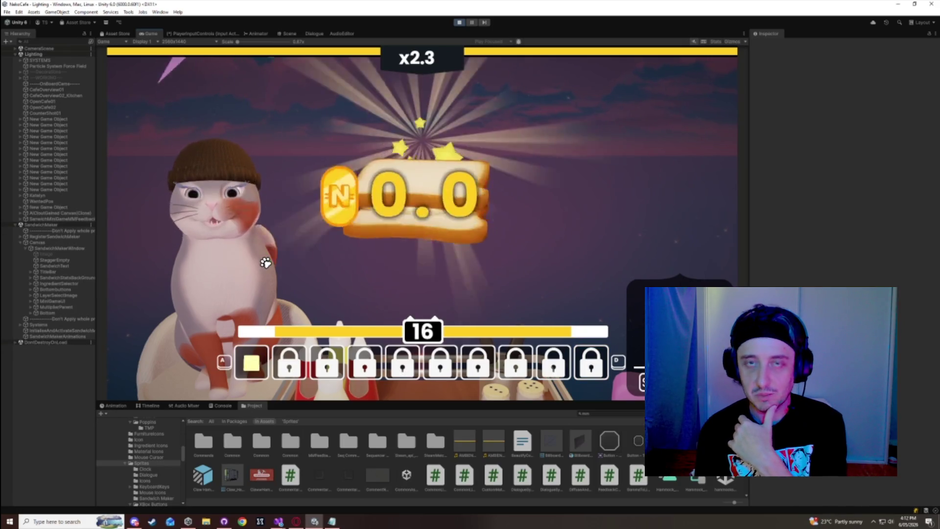
left_click(473, 23)
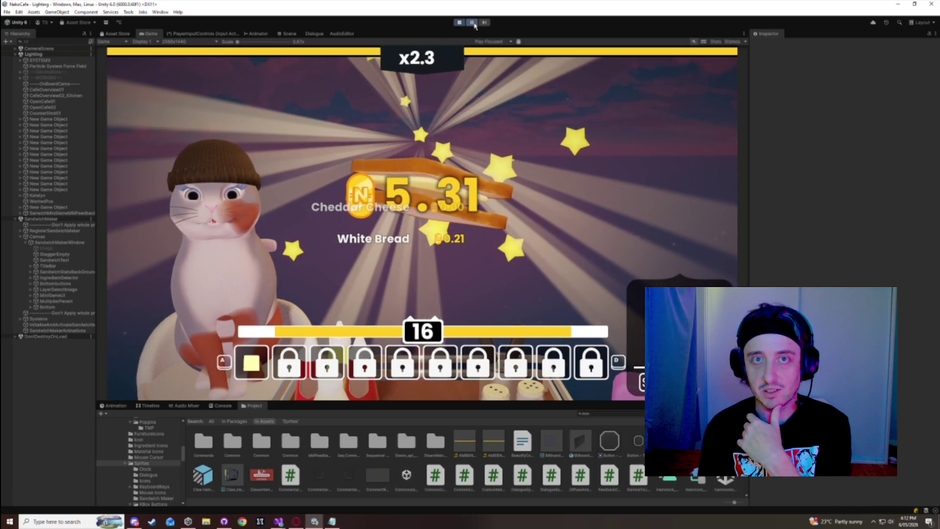
- Select the Rotator child and step the paused game frame by frame until the payout reaches 13.25
left_click(21, 214)
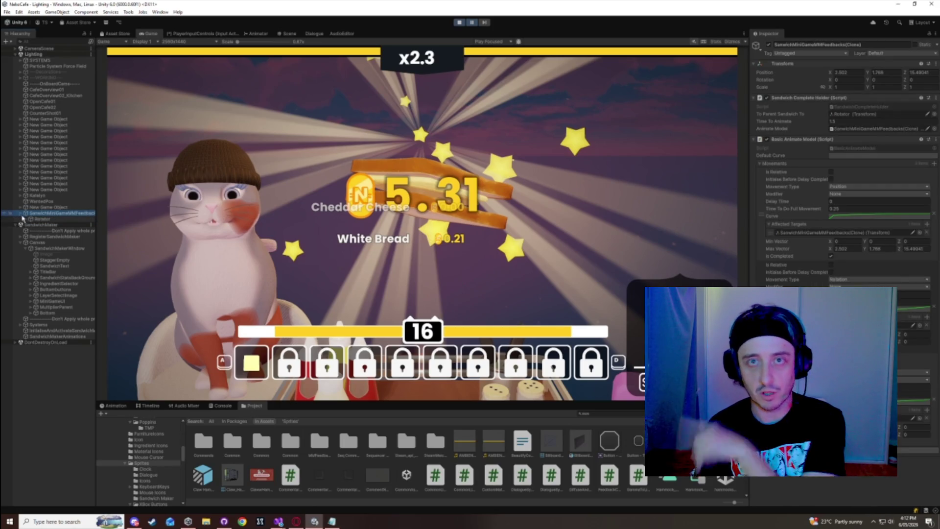
left_click(32, 220)
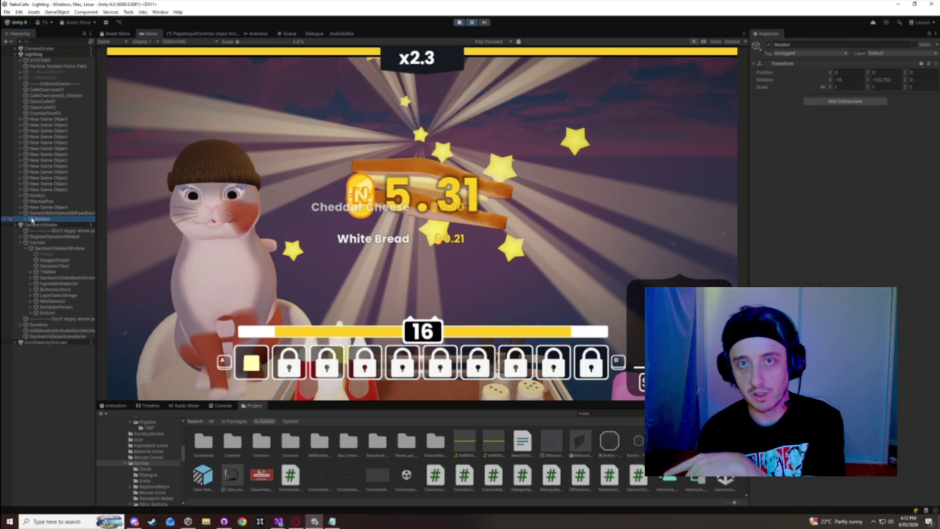
left_click(483, 22)
left_click(483, 22)
left_click(484, 23)
left_click(485, 24)
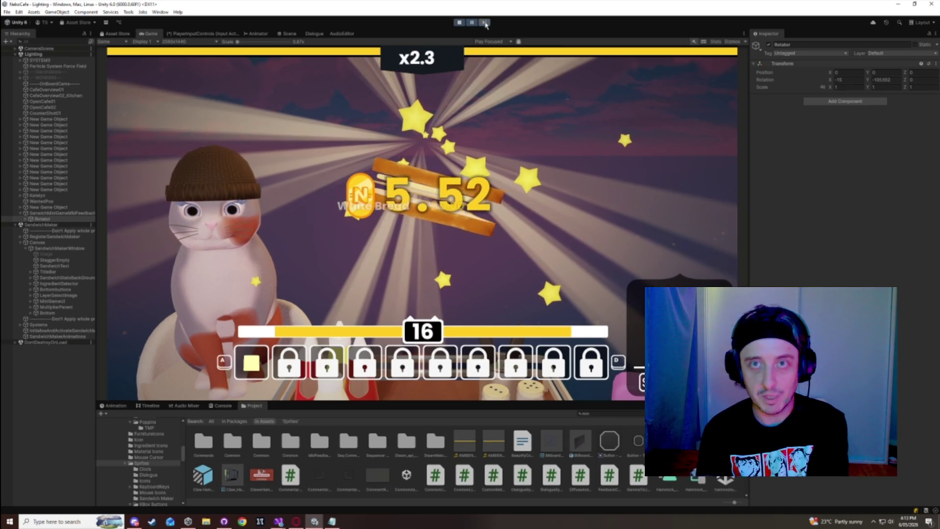
left_click(485, 24)
left_click(485, 24)
left_click(485, 24)
left_click(485, 24)
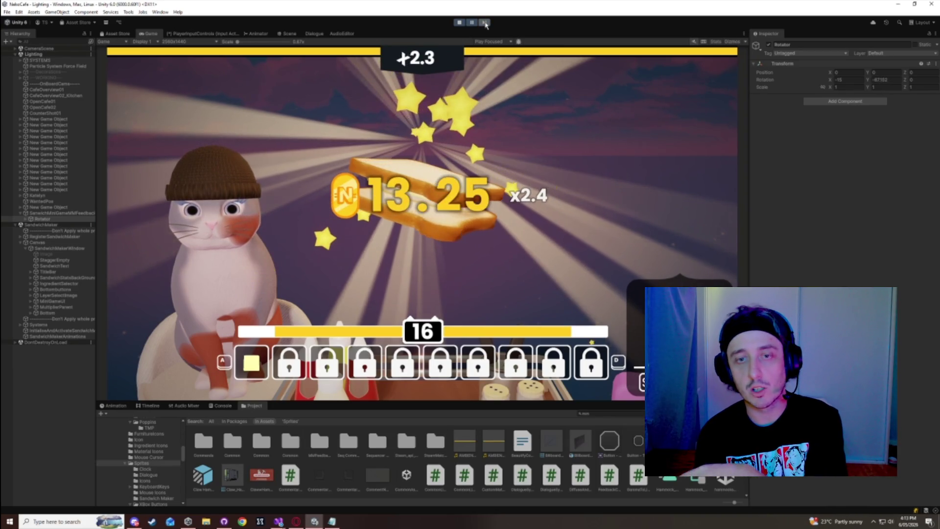
left_click(485, 24)
left_click(485, 24)
left_click(485, 24)
left_click(485, 24)
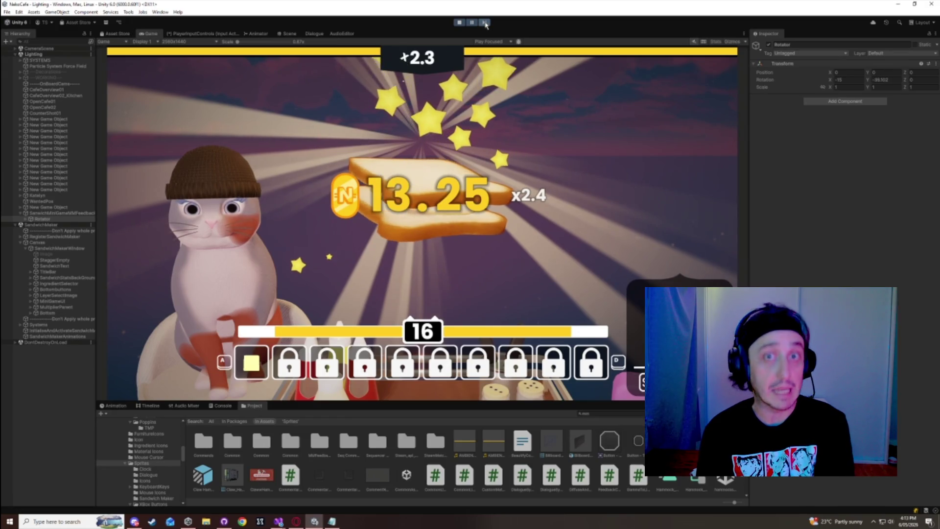
left_click(485, 24)
left_click(485, 24)
left_click(485, 24)
left_click(485, 24)
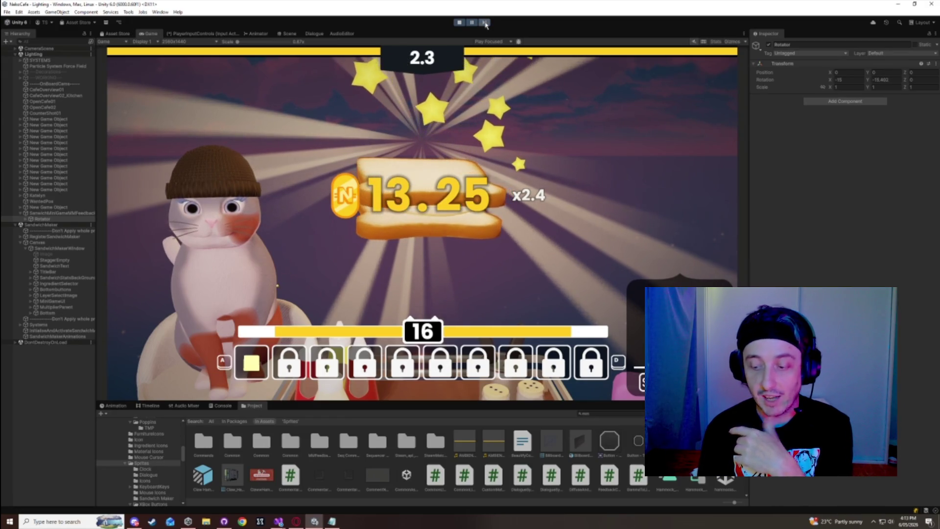
left_click(485, 24)
left_click(485, 24)
left_click(485, 24)
left_click(485, 24)
left_click(485, 24)
left_click(485, 24)
left_click(485, 24)
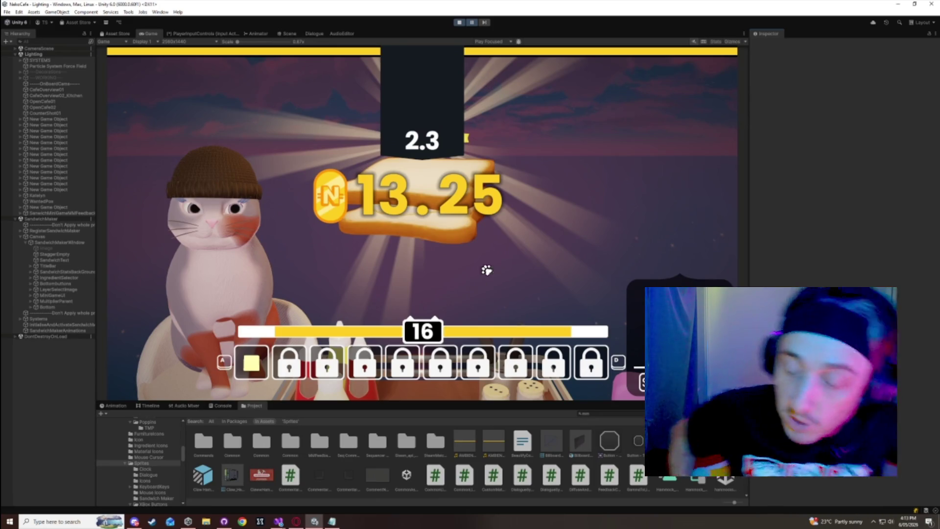
- Select the feedback object, serve a jalapeno-and-ketchup sandwich, and inspect the newly spawned feedback clone
left_click(20, 214)
left_click(49, 213)
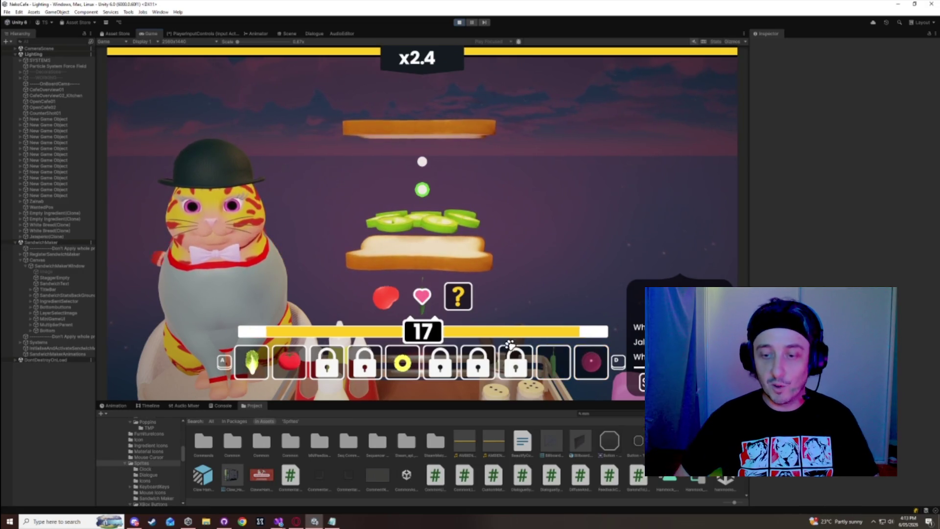
left_click(553, 362)
key("space")
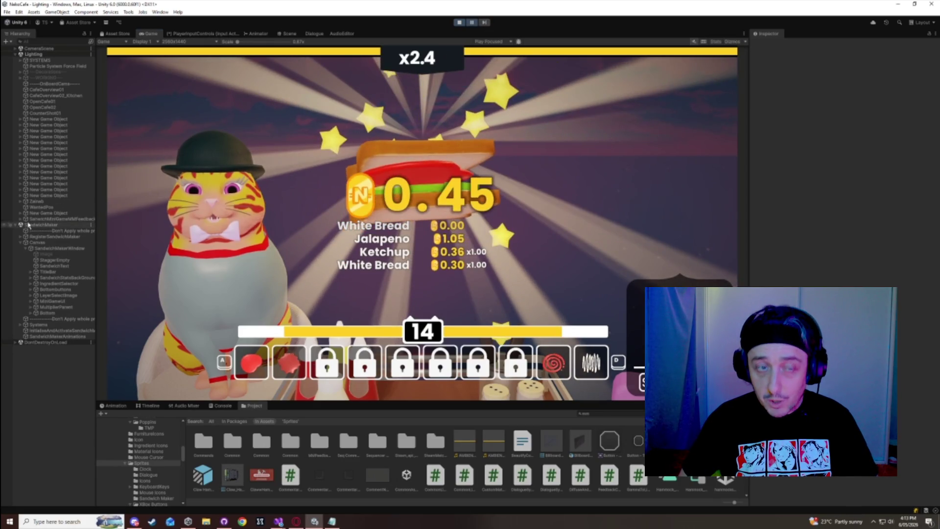
left_click(24, 219)
scroll(383, 434, "down", 5)
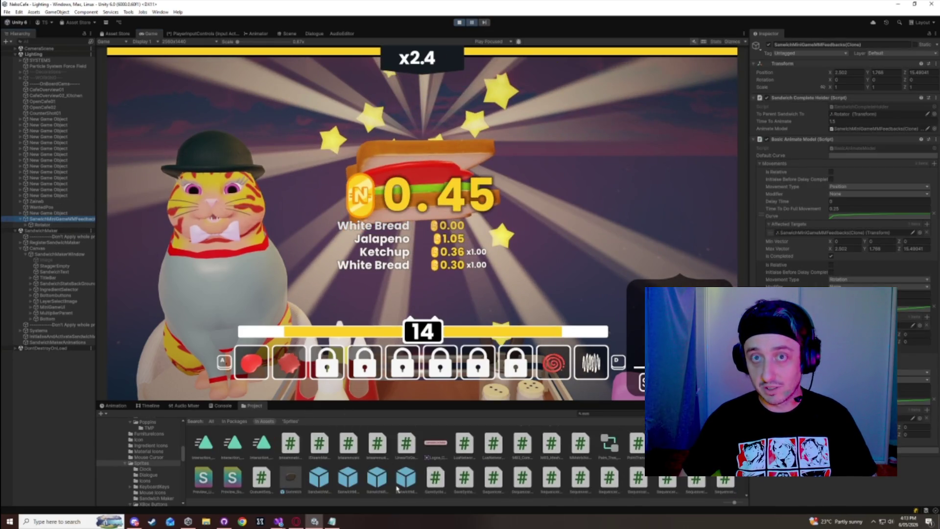
- Inspect the SandwichMakerMMFeedback and SanwichMiniGameMMFeedbacks prefab settings, then unpause the game
left_click(320, 477)
left_click(352, 483)
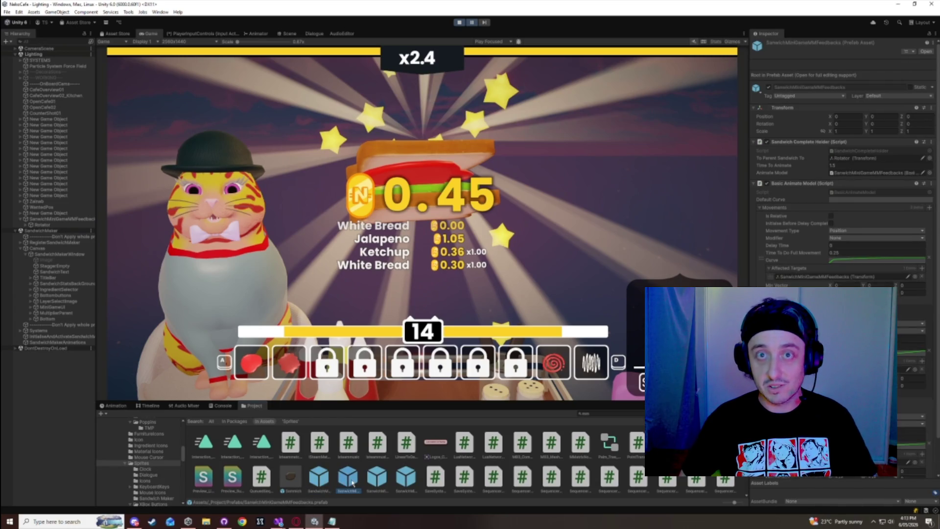
scroll(903, 353, "down", 2)
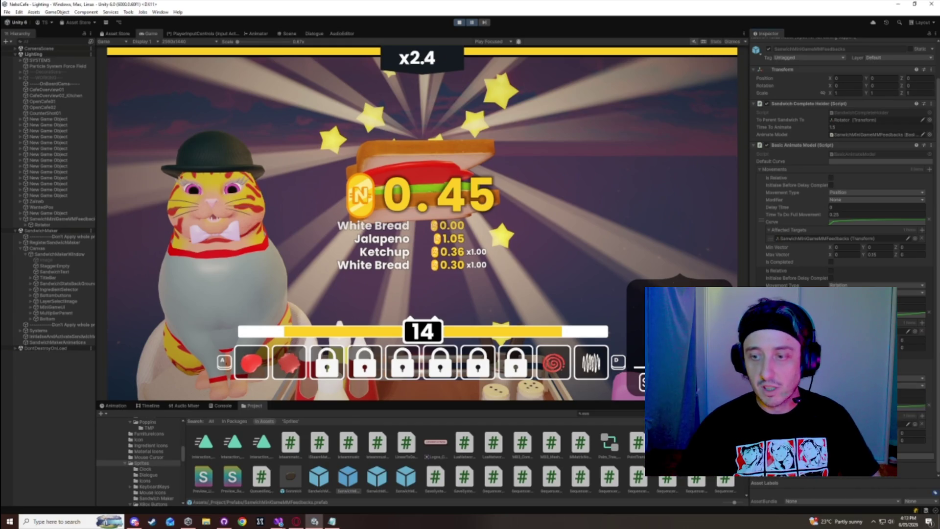
left_click(471, 22)
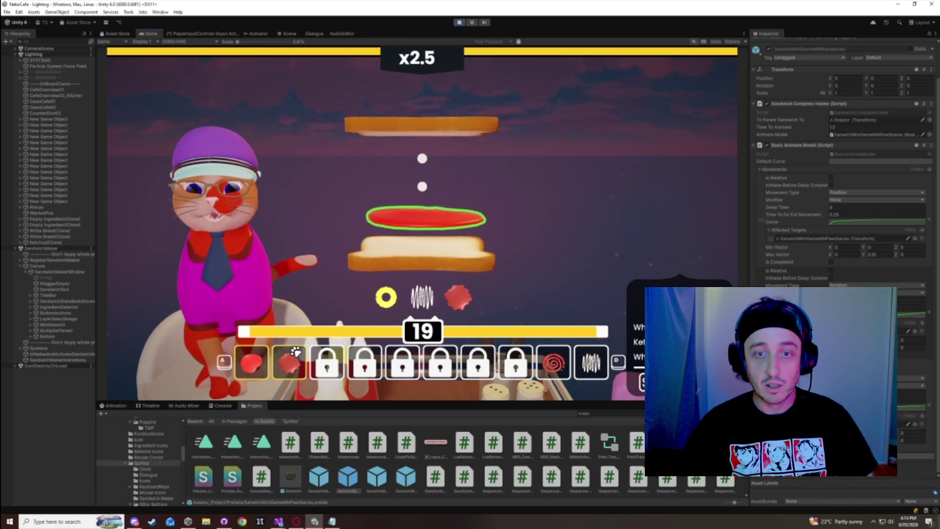
- Finish a mayo and pineapple sandwich, then one with ketchup and sweet chili
left_click(591, 361)
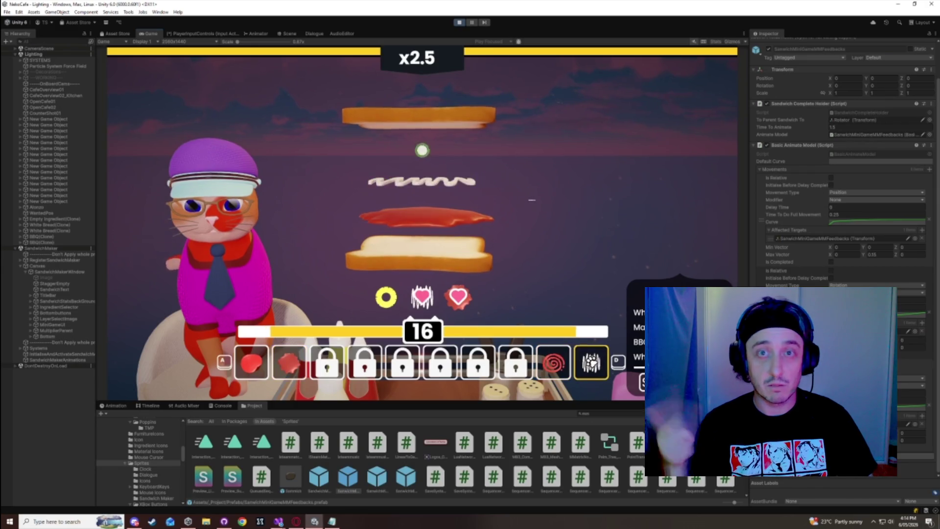
left_click(310, 148)
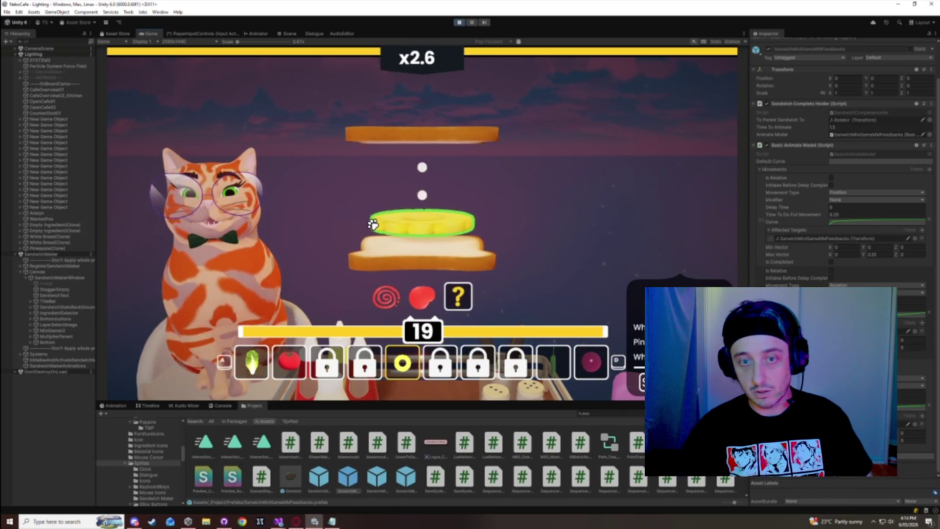
key("d")
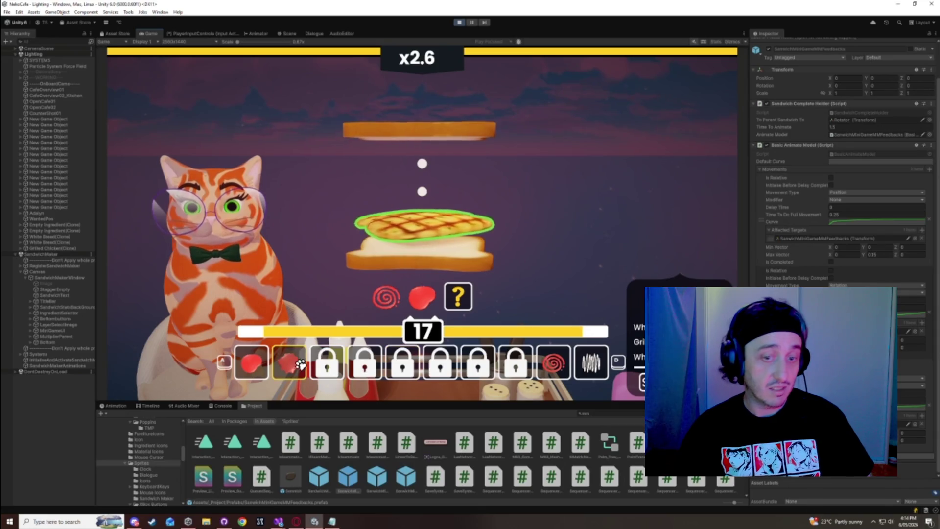
left_click(277, 365)
left_click(551, 369)
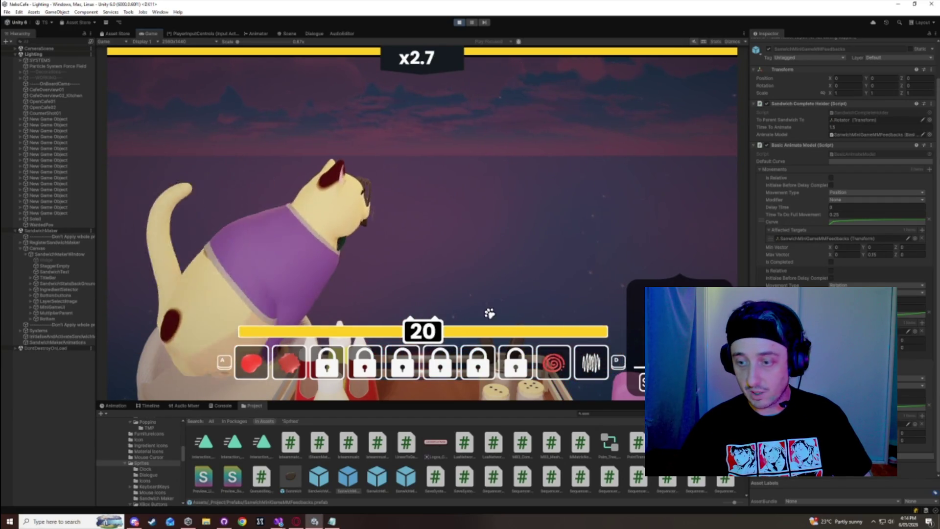
- Complete a cheese-and-ham sandwich and add a burger patty to the next order
key("a")
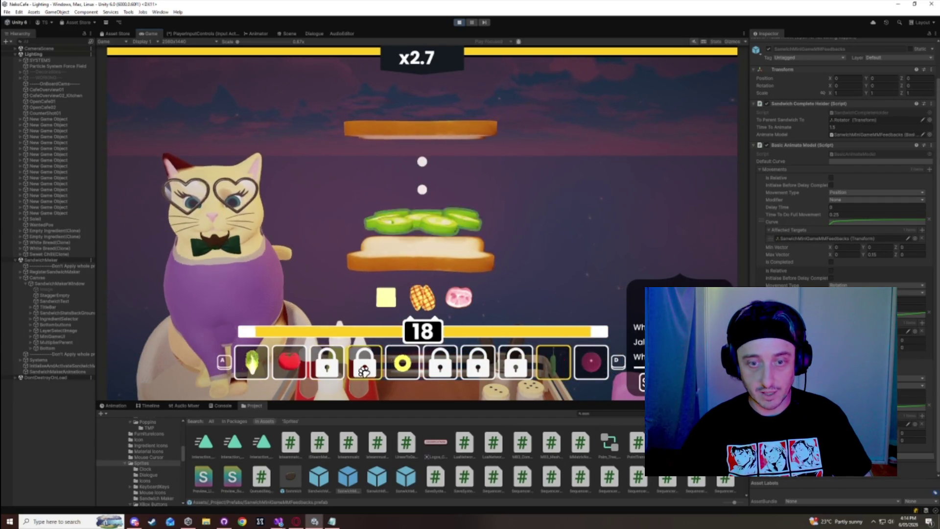
left_click(262, 363)
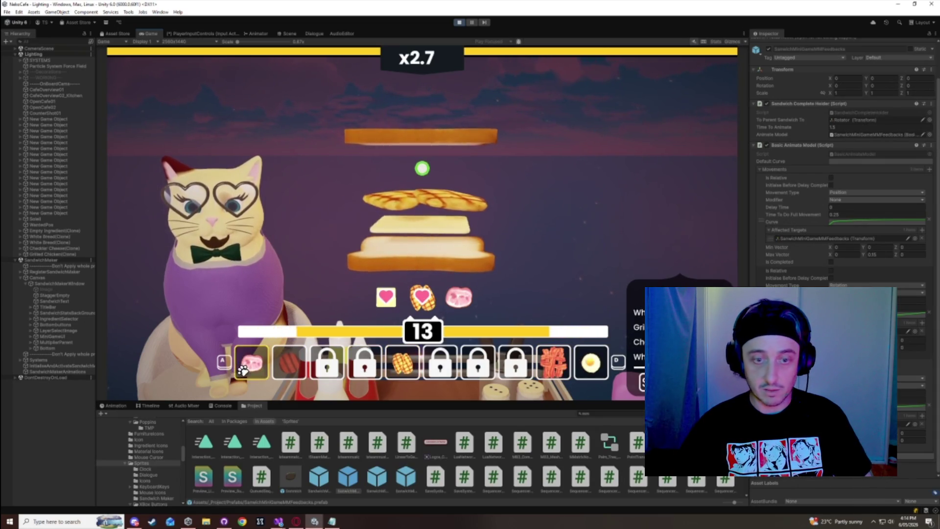
left_click(243, 371)
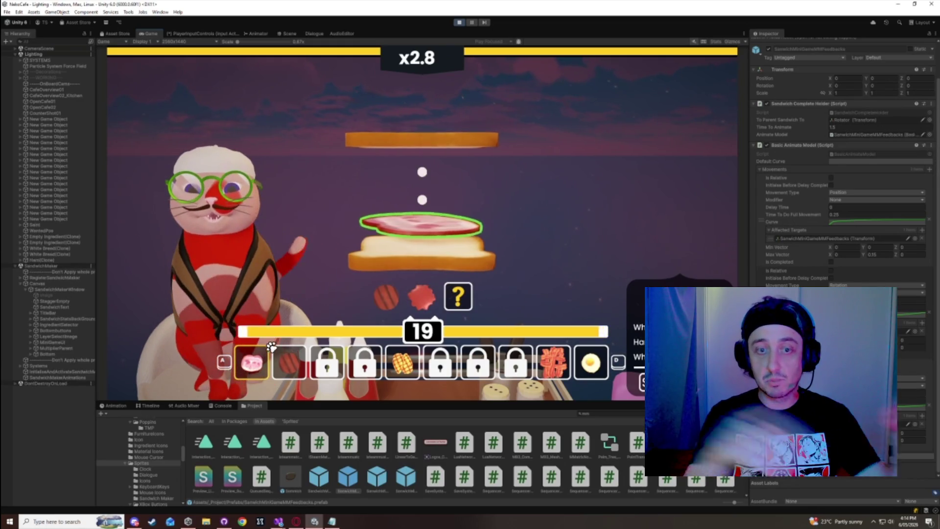
left_click(272, 348)
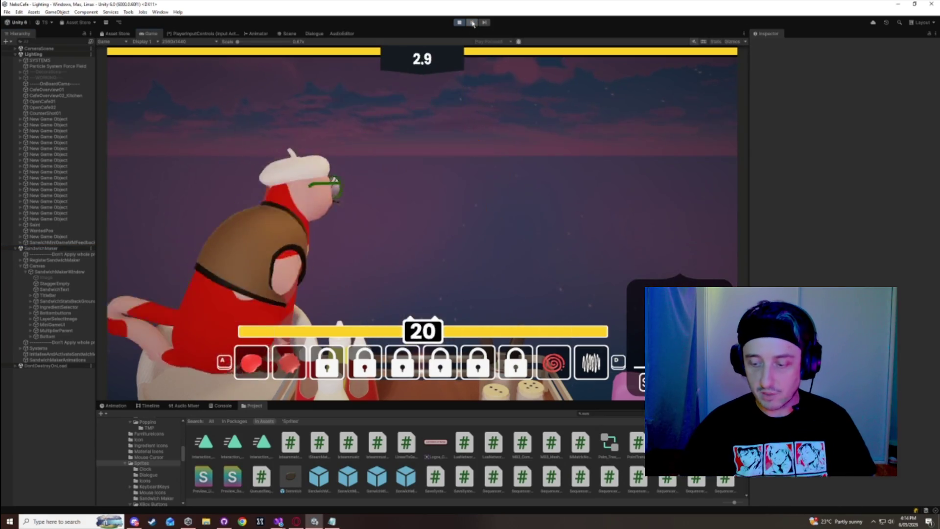
- Pause the game, show the SanwichMiniGameMMFeedbacks prefab's settings, and add pineapple to the sandwich
left_click(473, 23)
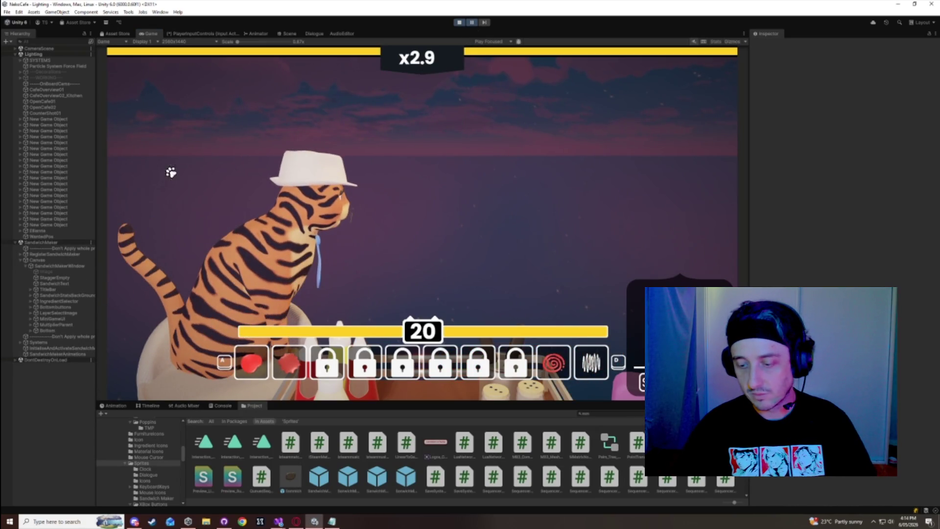
left_click(342, 482)
scroll(842, 220, "down", 2)
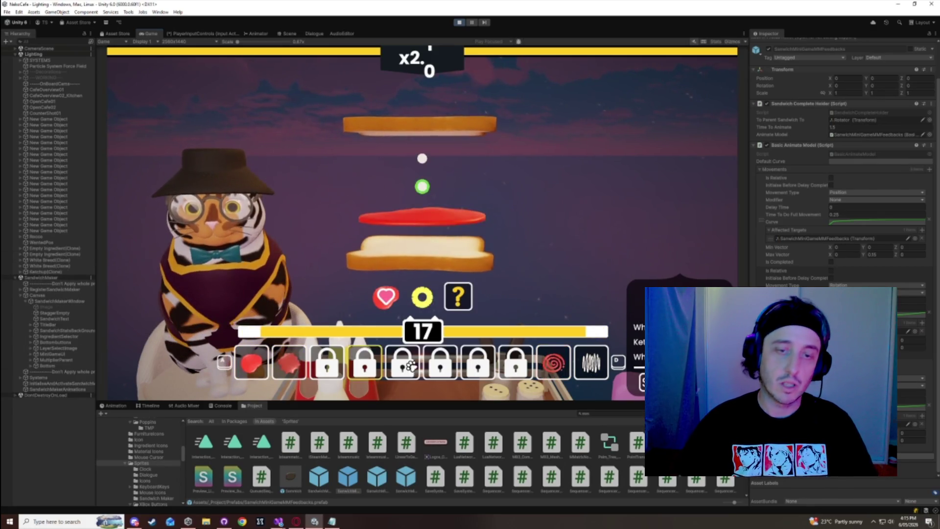
left_click(411, 366)
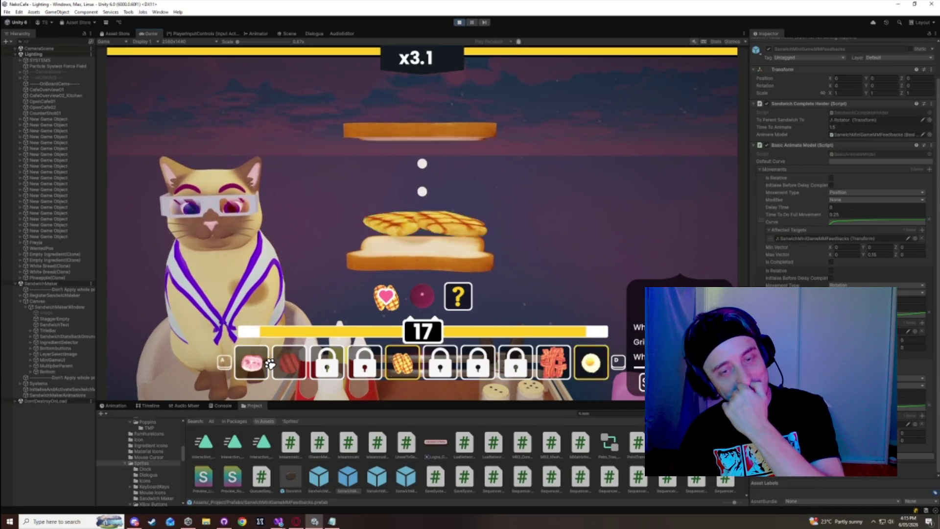
left_click(413, 364)
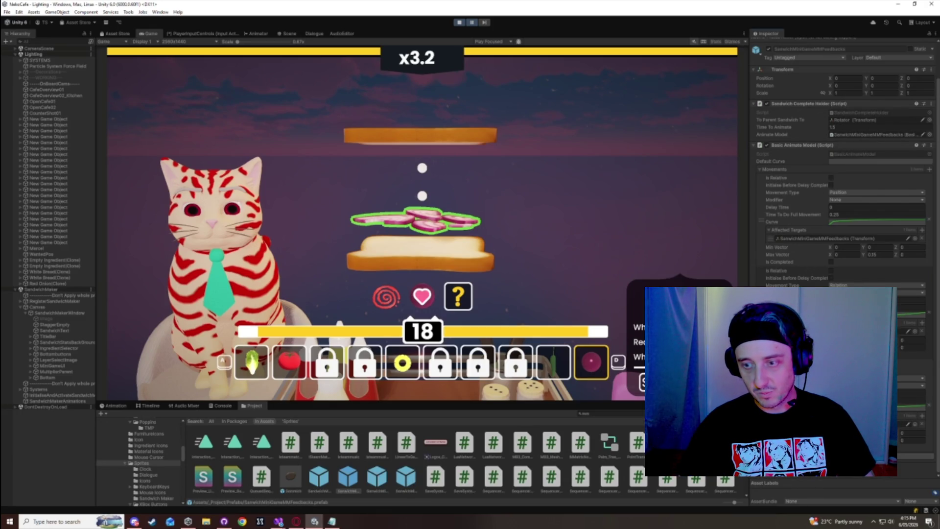
- Raise the feedback curve's key to 1.2 and give it flat tangents
left_click(876, 221)
right_click(875, 199)
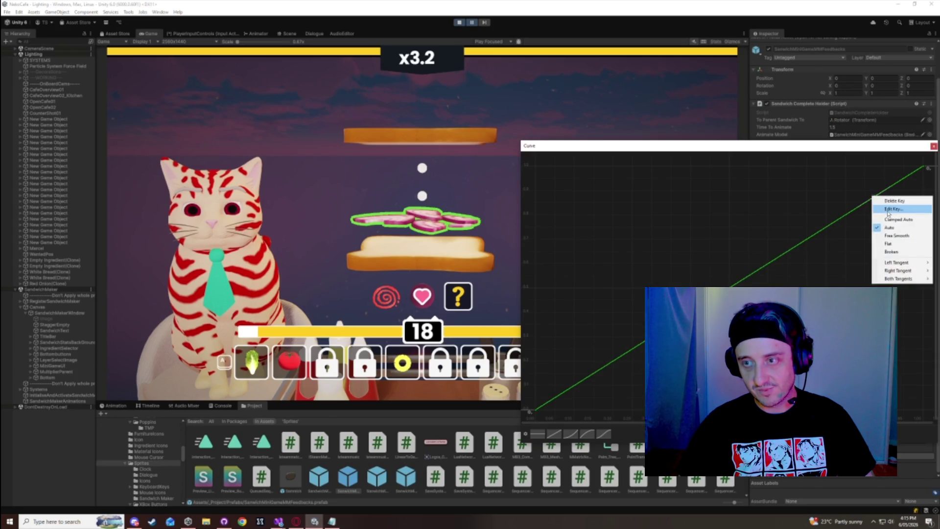
left_click(888, 209)
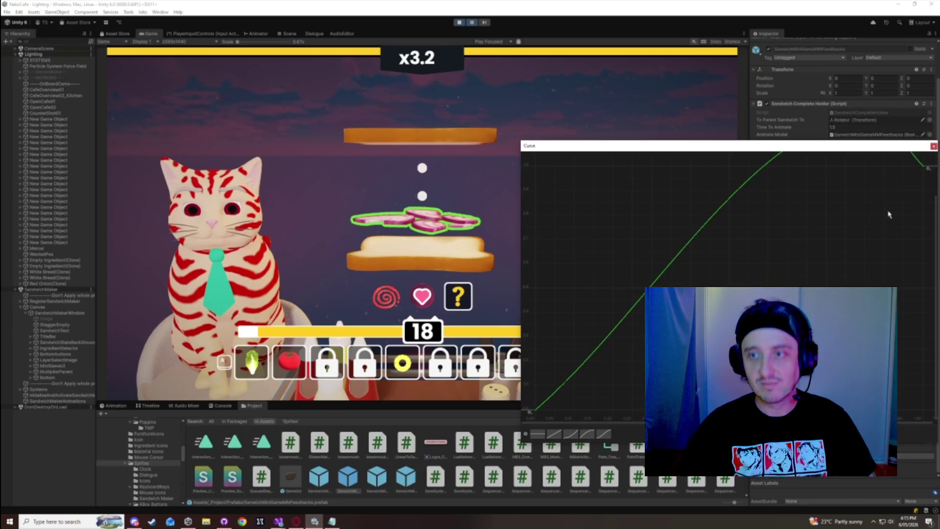
key("Return")
right_click(844, 279)
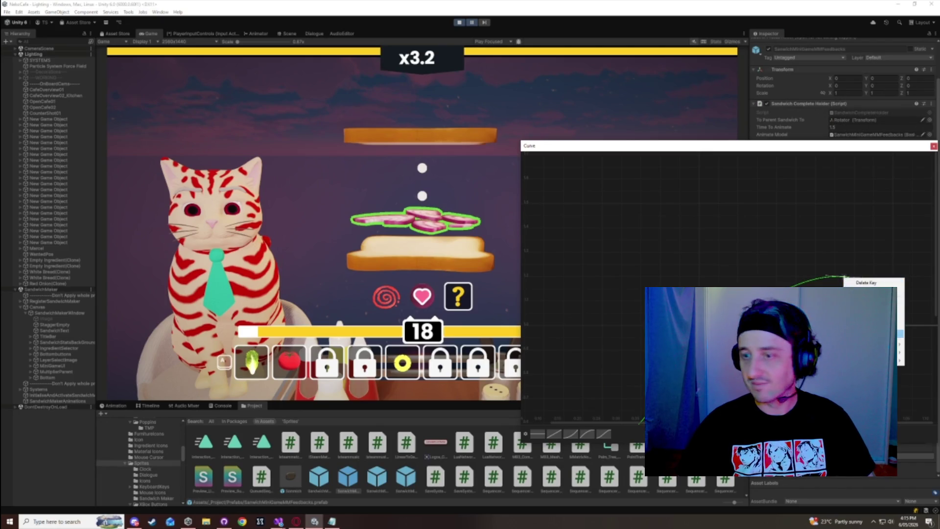
left_click(900, 333)
right_click(897, 329)
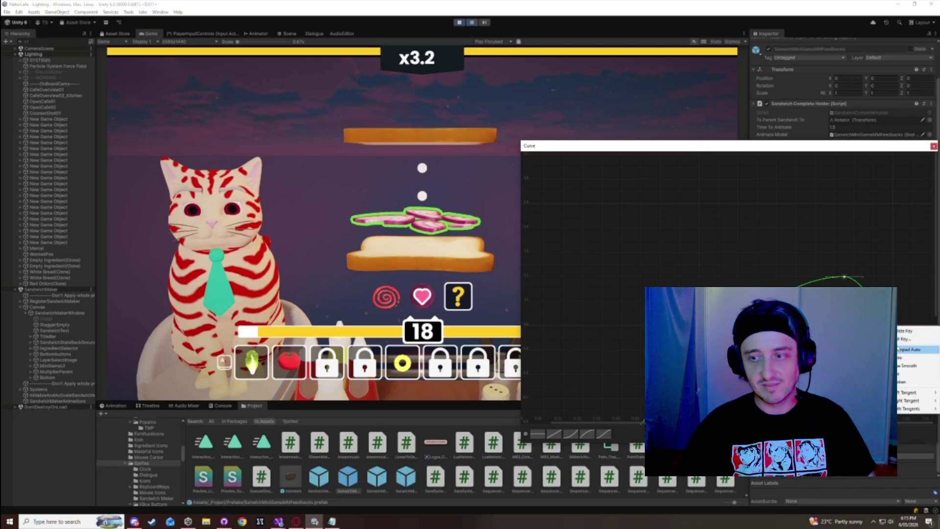
left_click(901, 374)
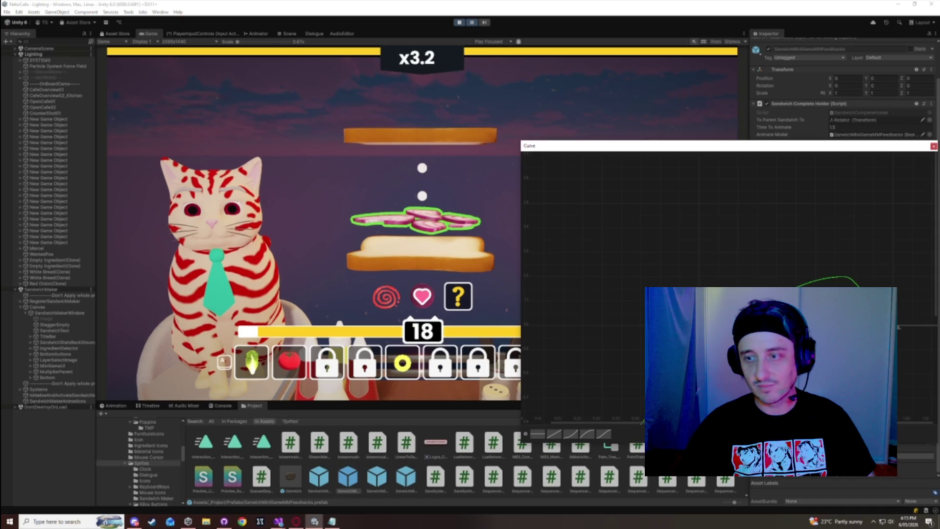
left_click(933, 147)
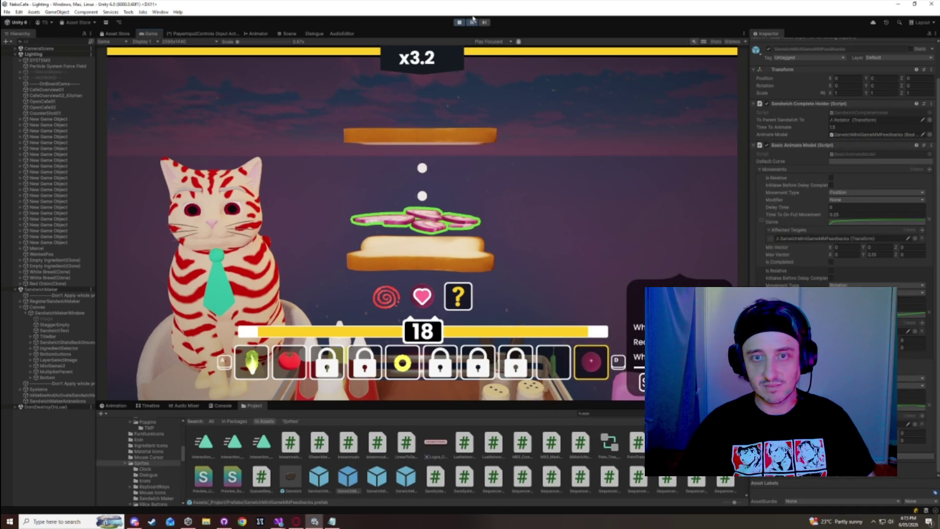
- Add onion, bacon, sweet chili, ketchup and cheese to the sandwiches
left_click(597, 345)
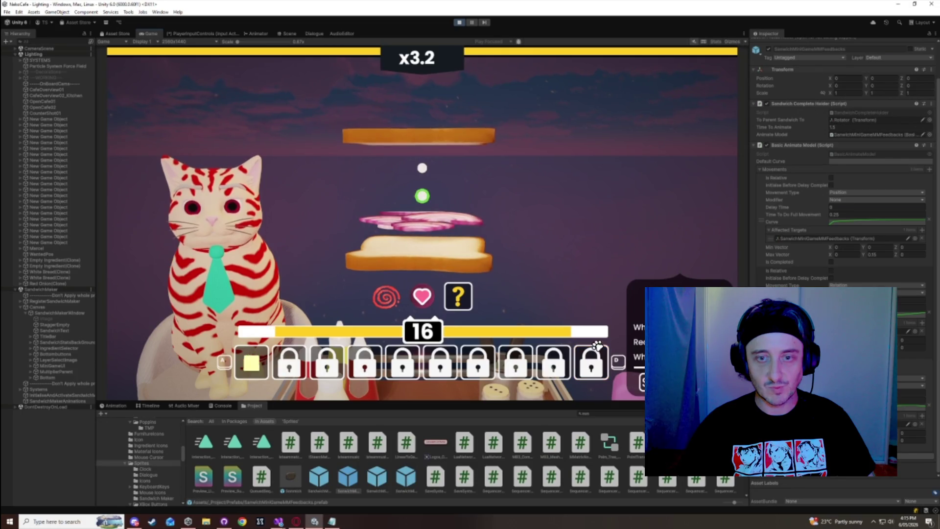
left_click(553, 362)
left_click(554, 363)
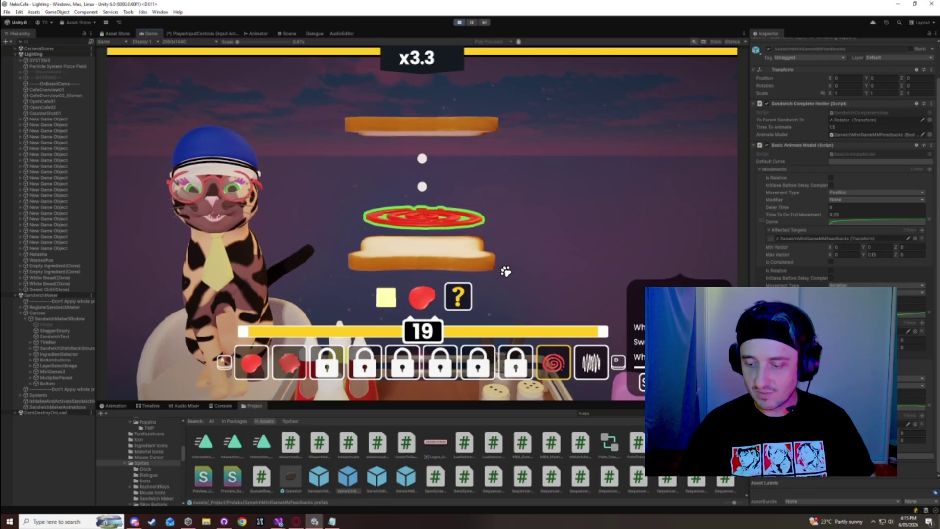
left_click(251, 363)
left_click(251, 362)
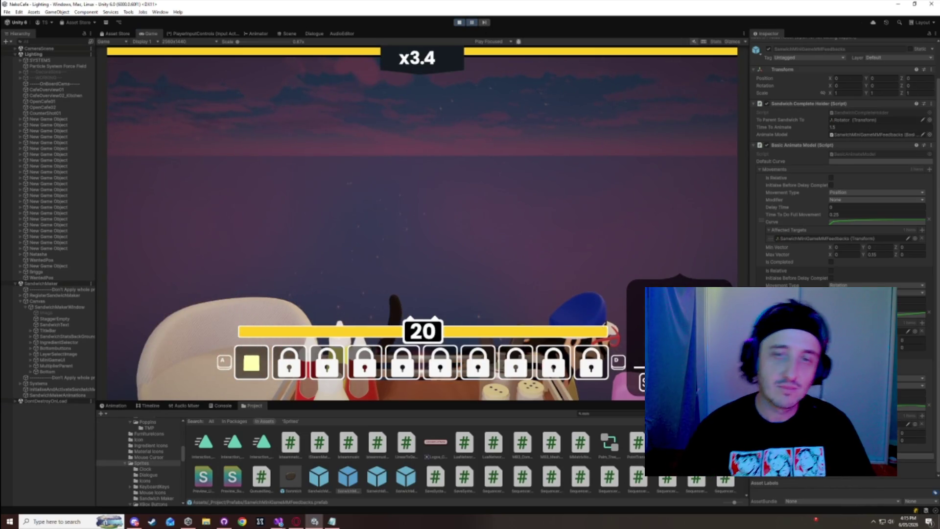
- Lower the curve's top key to 1 and resume the game
left_click(877, 221)
right_click(877, 172)
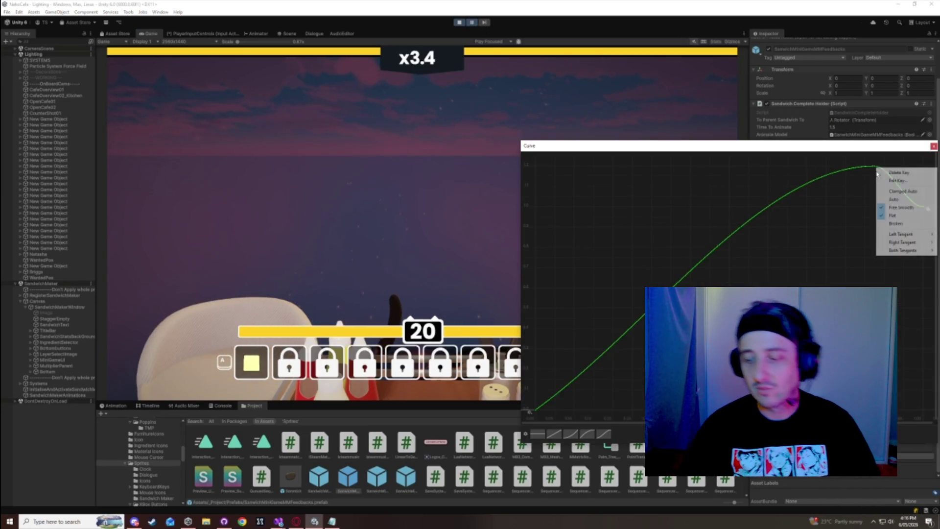
left_click(883, 181)
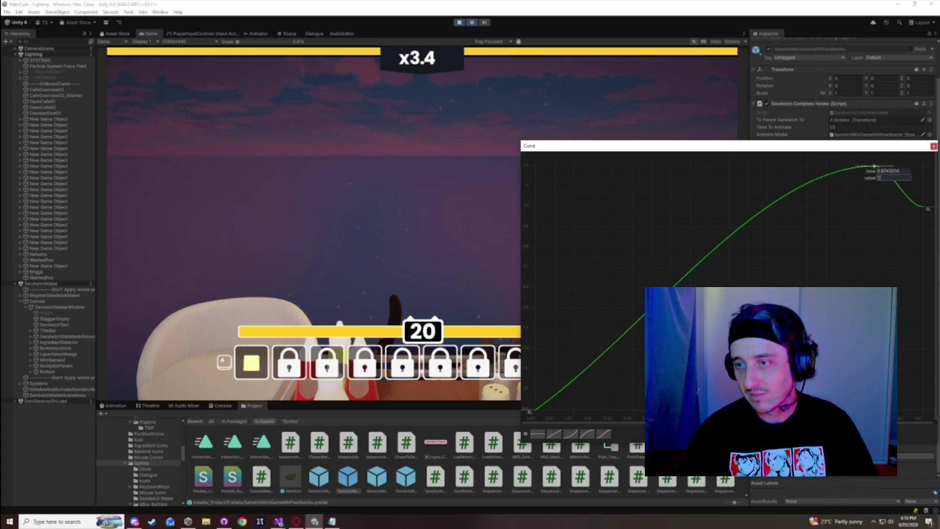
key("Return")
left_click(933, 147)
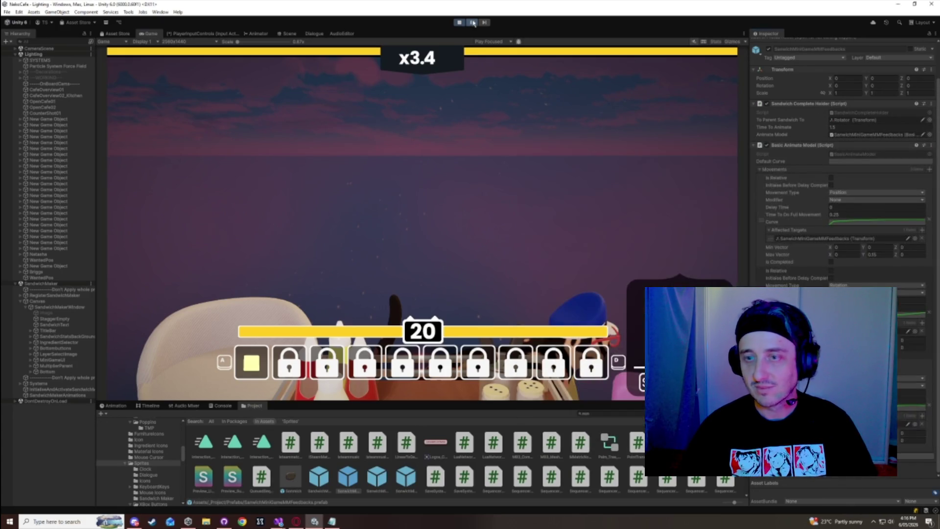
left_click(471, 22)
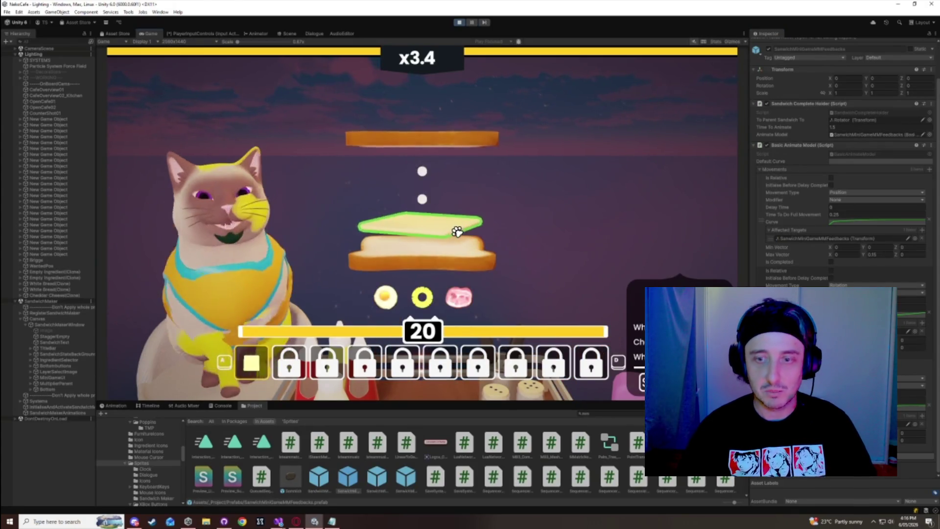
- Finish a sandwich with mayo, onion, cheese and a bread top
left_click(401, 360)
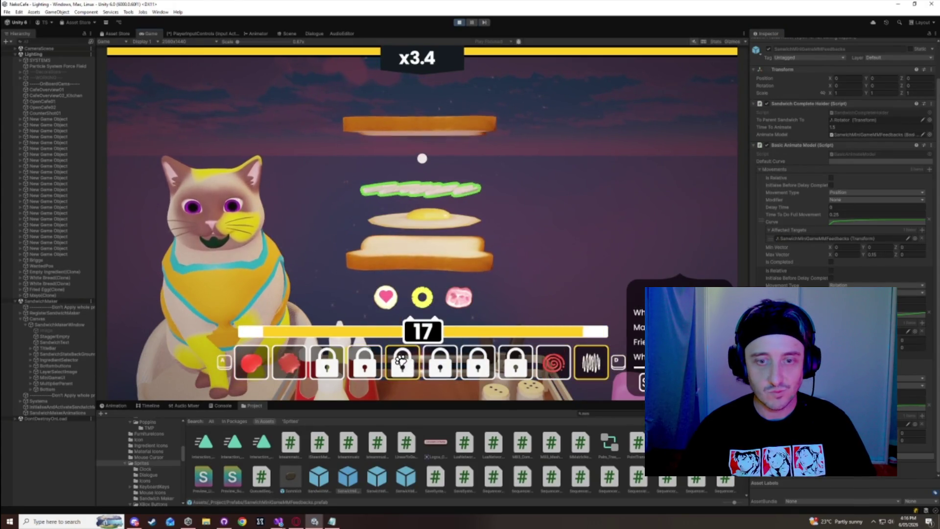
left_click(402, 361)
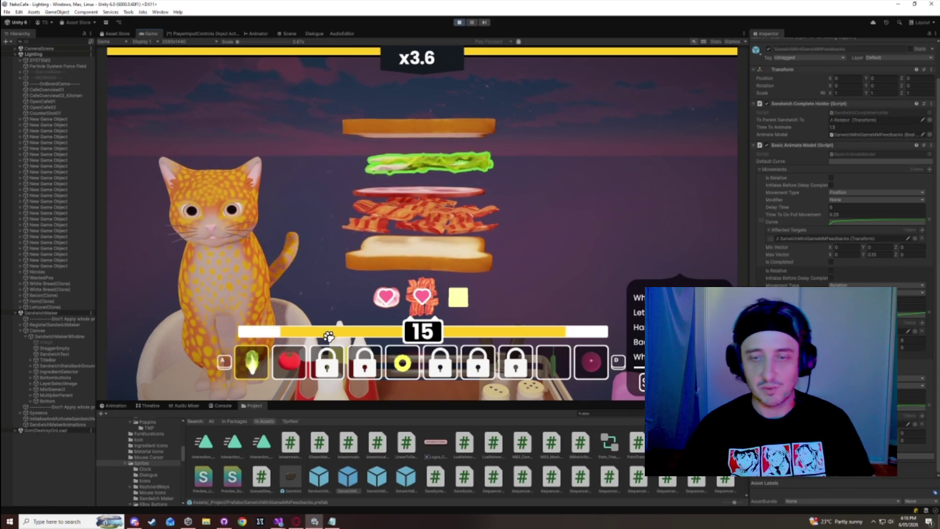
left_click(251, 360)
left_click(251, 361)
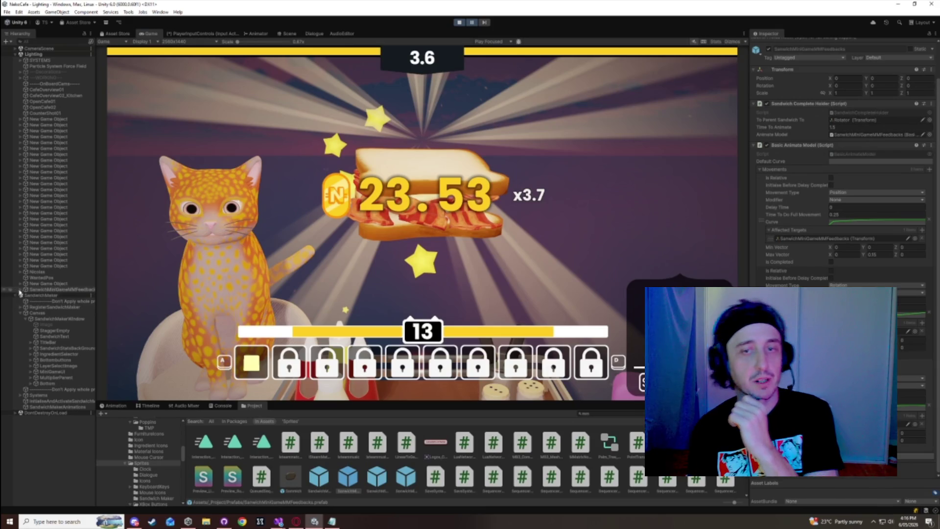
- Inspect the feedback prefab's Rotator child, reselect the prefab, and save with Ctrl+S
left_click(20, 290)
left_click(41, 295)
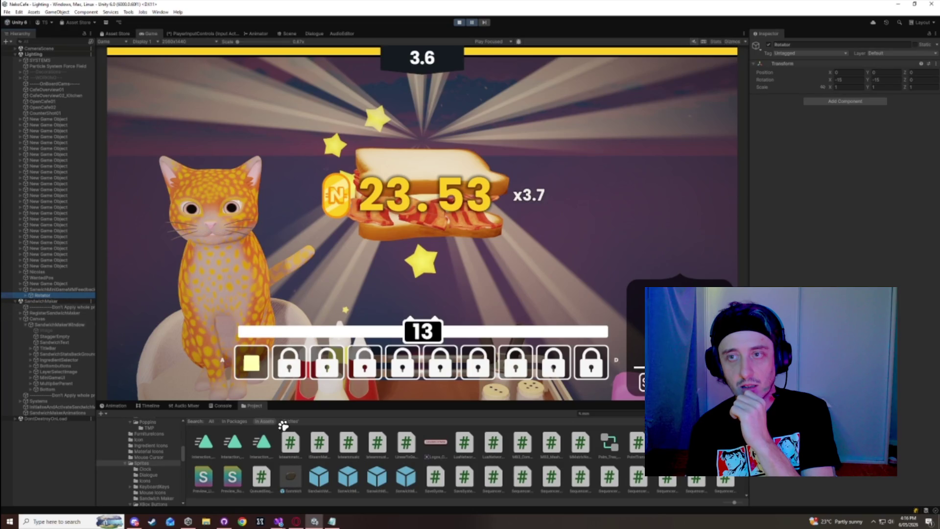
left_click(348, 477)
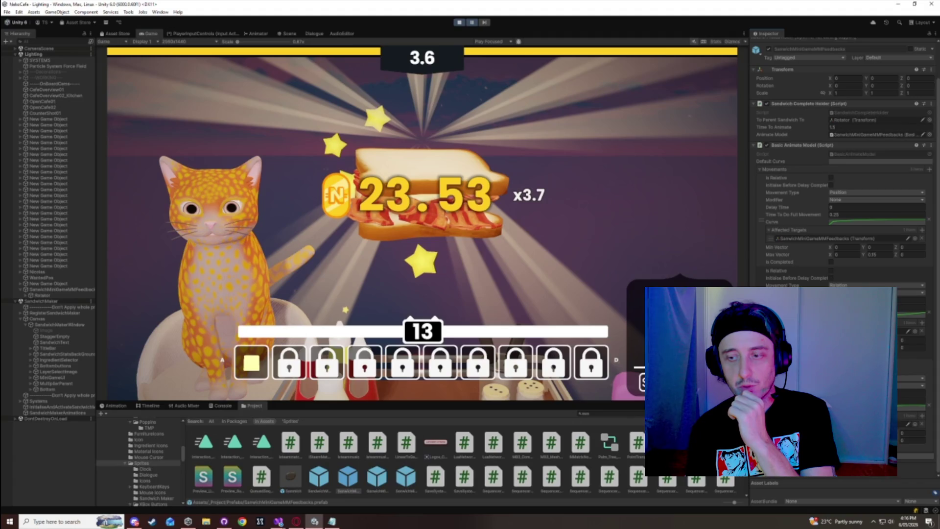
key("ctrl+s")
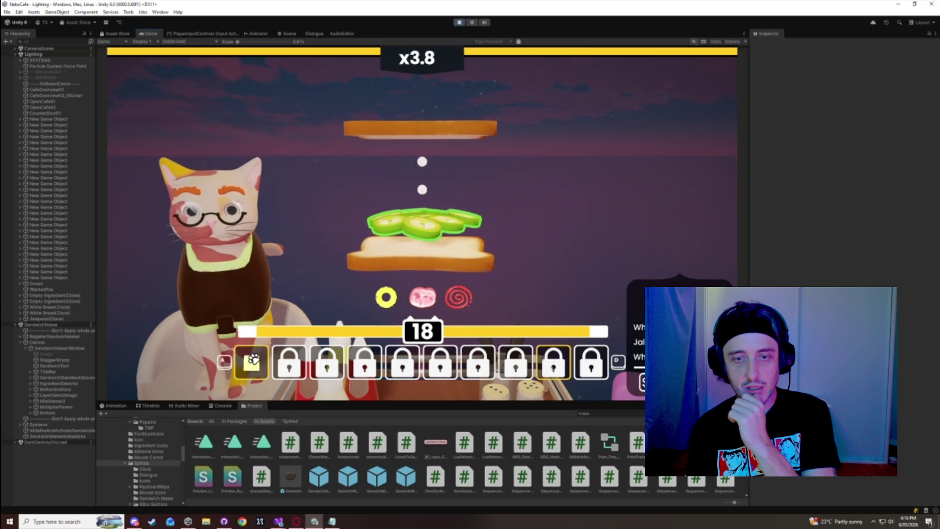
- Add ham and pineapple to finish the next sandwich
left_click(257, 367)
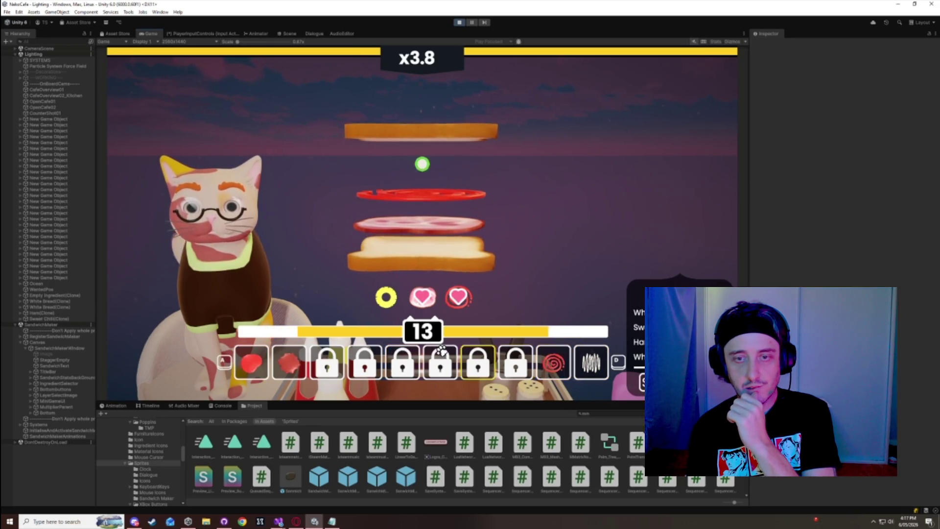
left_click(440, 350)
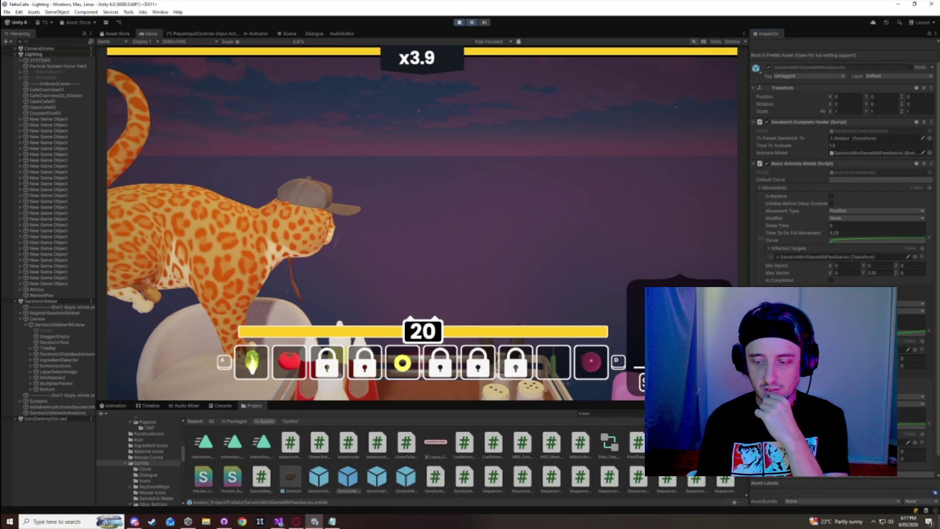
left_click(876, 240)
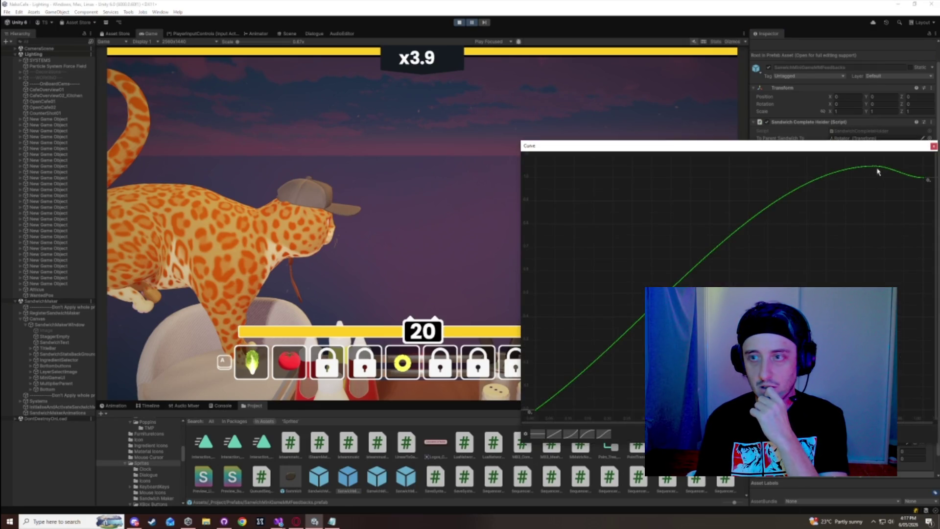
- Move a curve key to time 0.99, change its tangent, and set exact values on the end keys
right_click(877, 171)
left_click(896, 188)
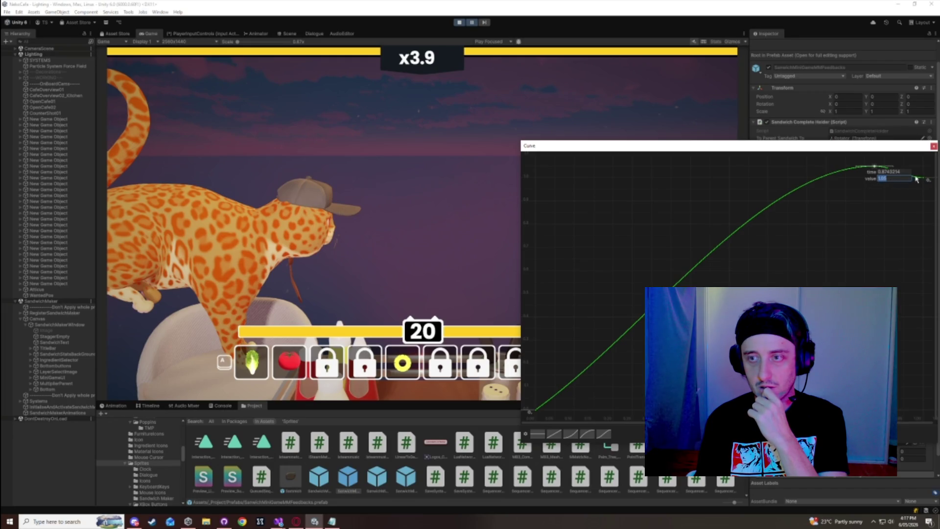
key("Return")
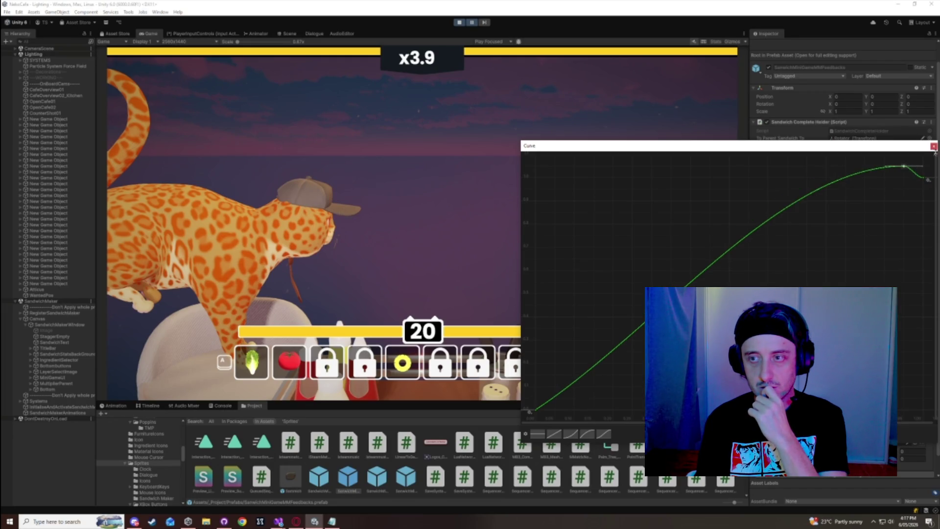
right_click(911, 168)
left_click(897, 181)
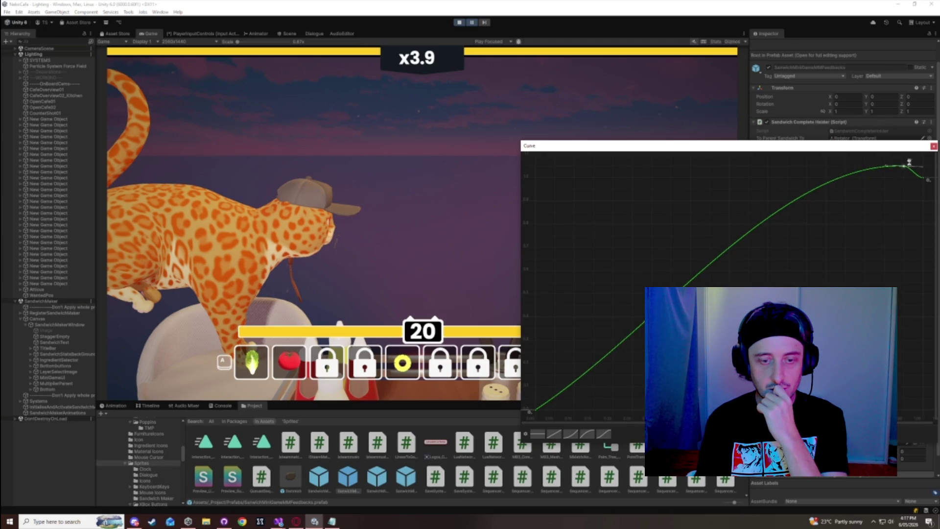
right_click(856, 177)
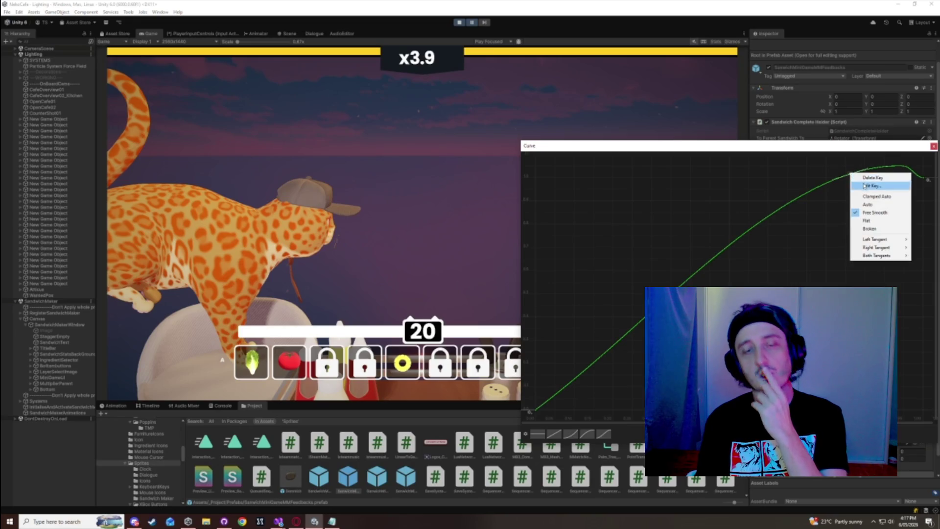
left_click(862, 182)
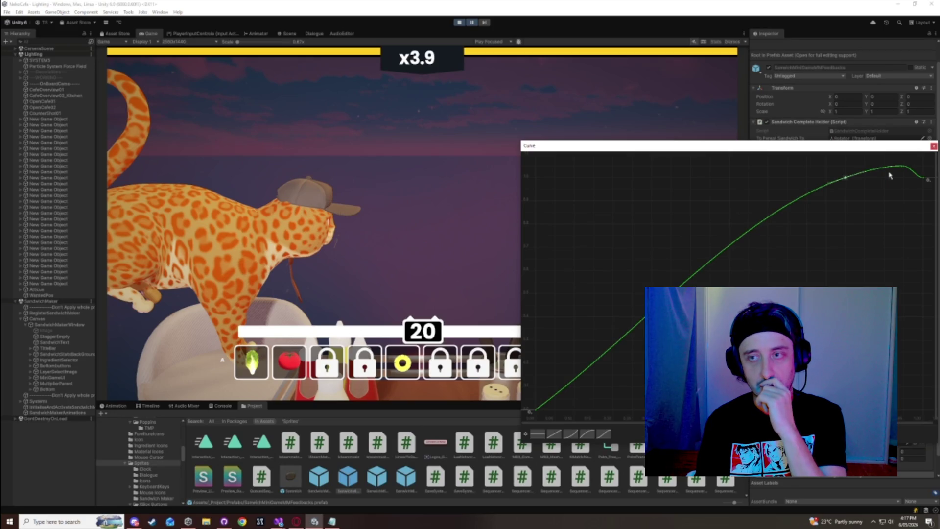
right_click(846, 178)
left_click(864, 191)
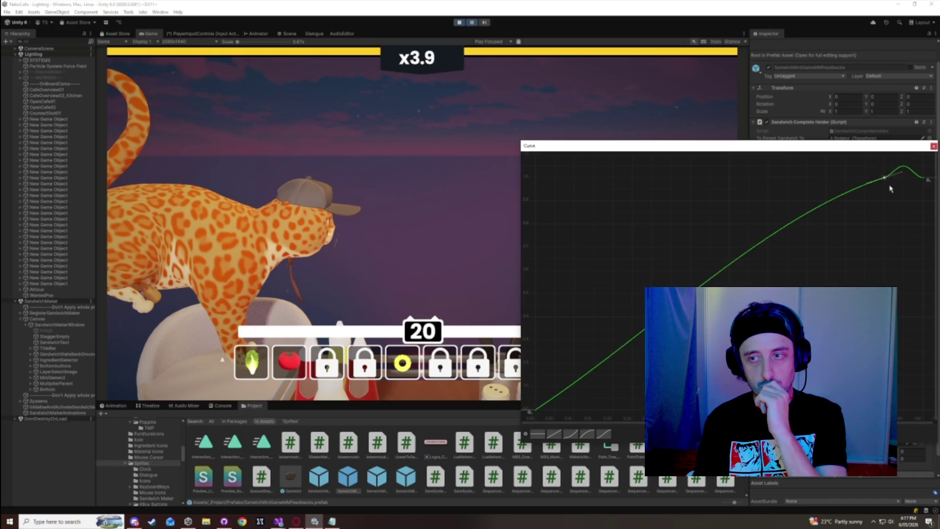
left_click(933, 147)
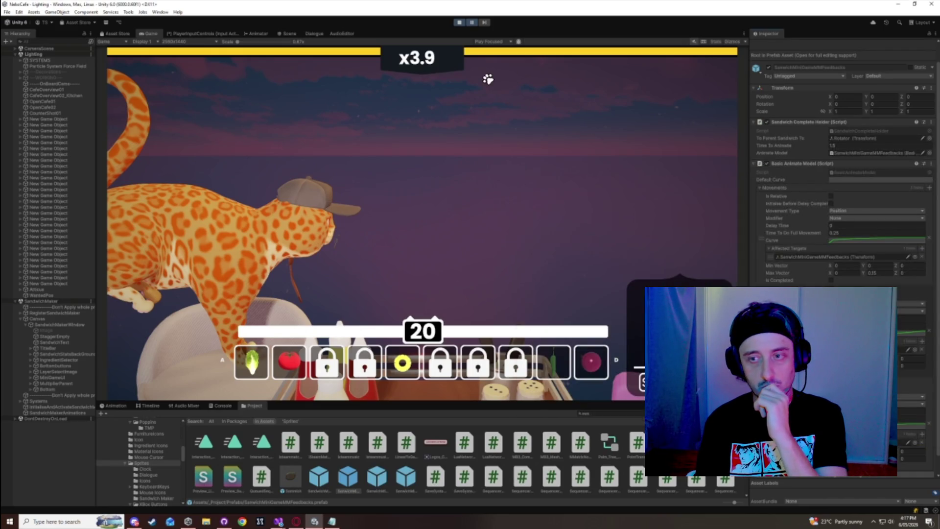
- Resume play and complete a bacon sandwich
left_click(470, 24)
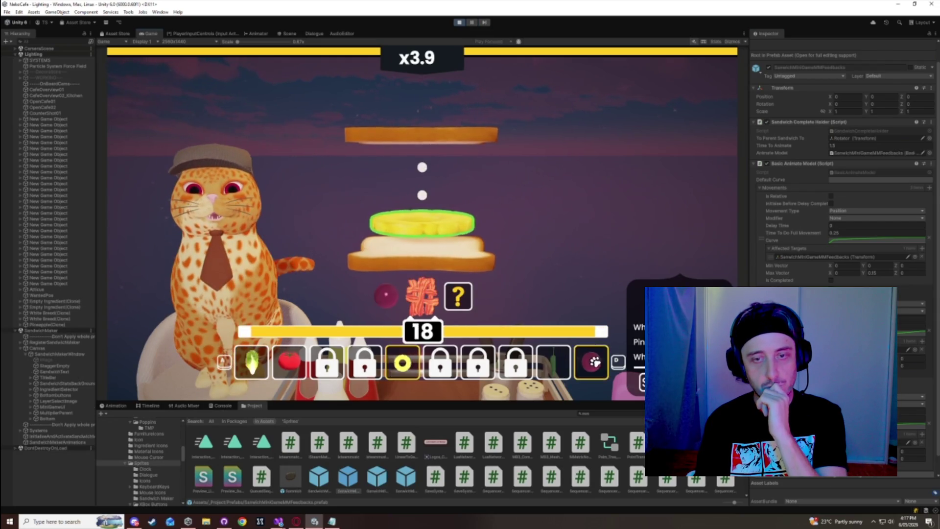
left_click(594, 361)
left_click(573, 358)
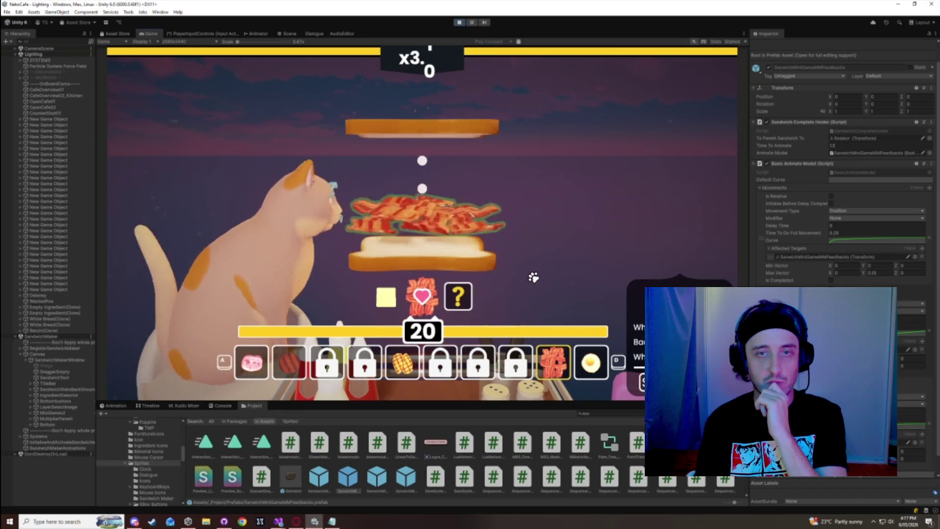
left_click(552, 363)
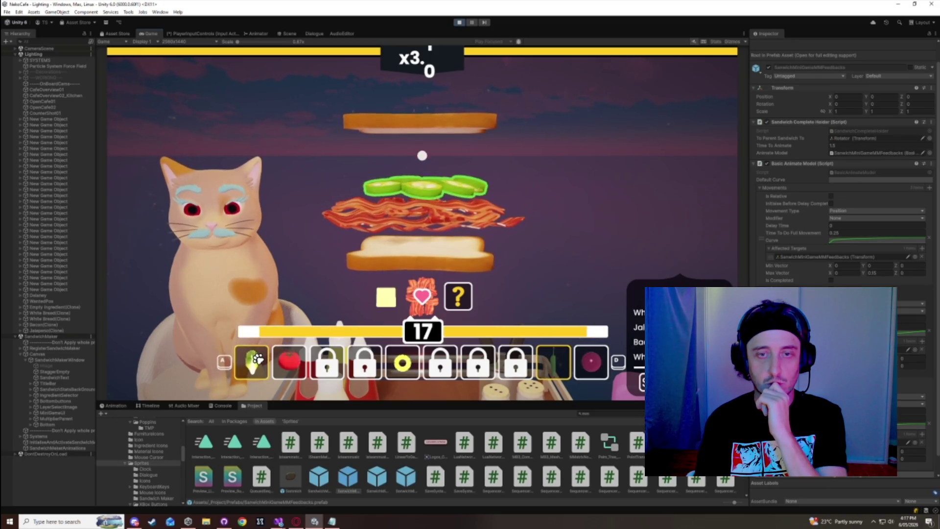
left_click(252, 362)
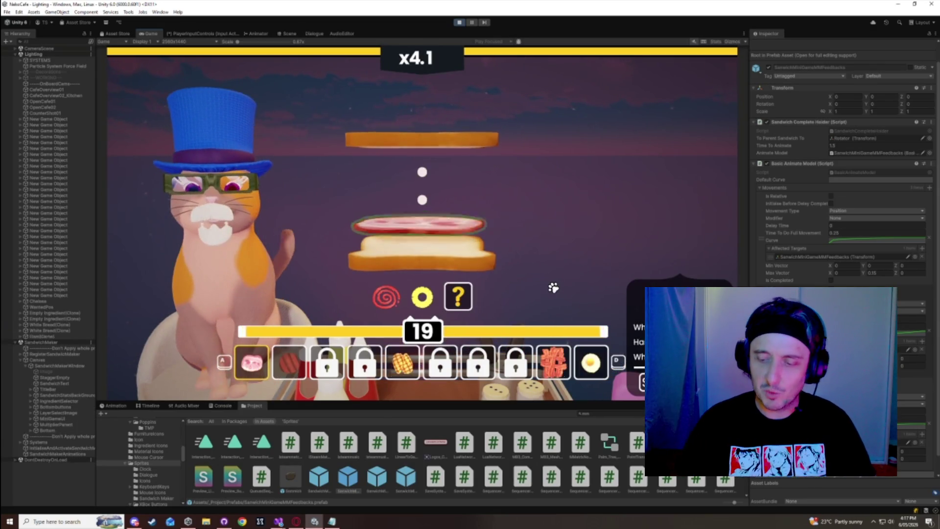
- Add a jalapeño layer, then inspect the Rotator child and its parent feedback object
left_click(559, 356)
left_click(298, 349)
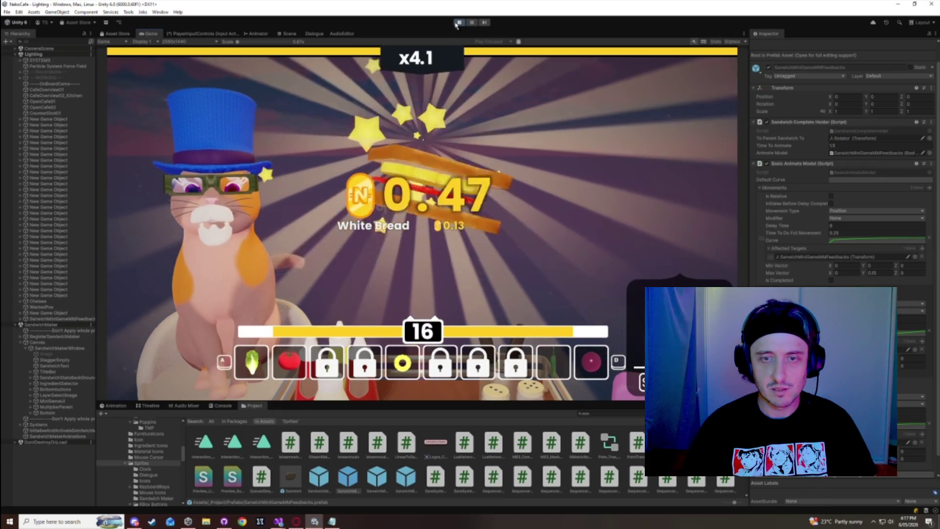
left_click(21, 319)
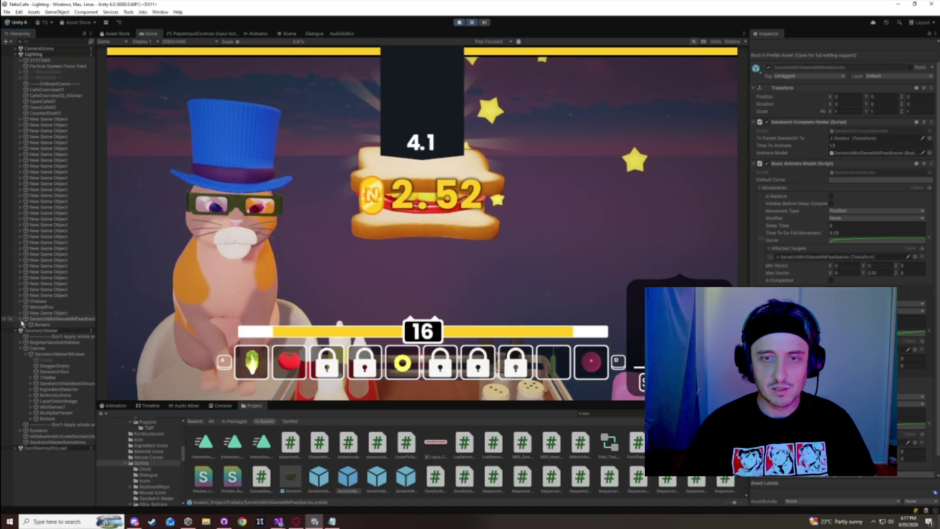
left_click(35, 324)
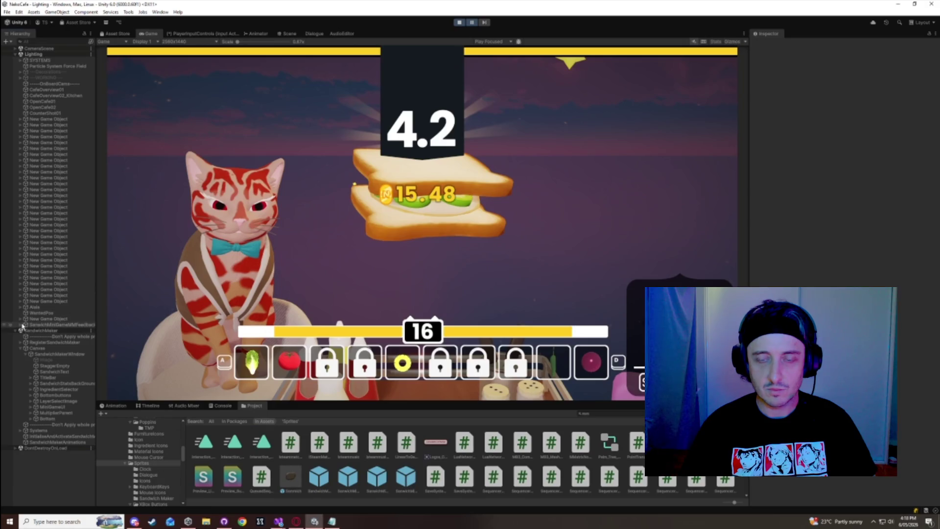
key("Up")
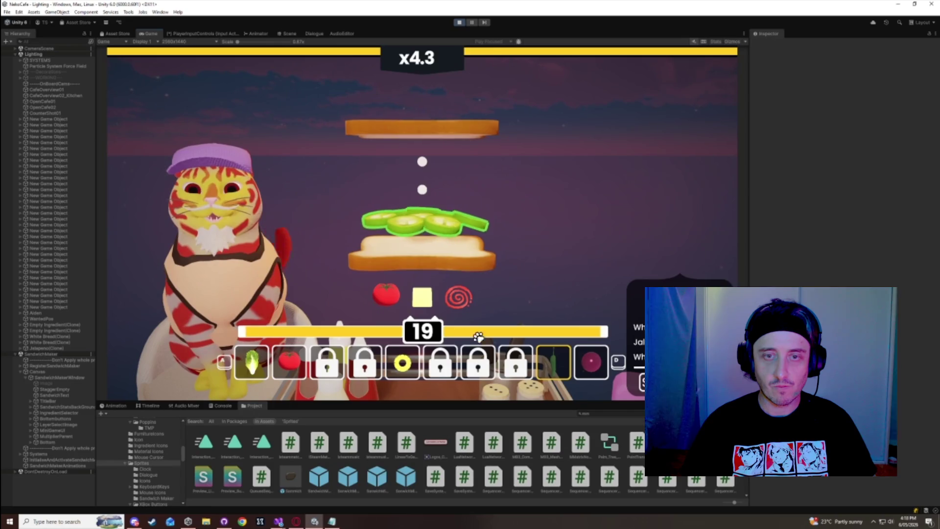
- Complete tomato-cheese and tomato-pineapple sandwiches while inspecting the Rotator and the feedbacks prefab
left_click(553, 360)
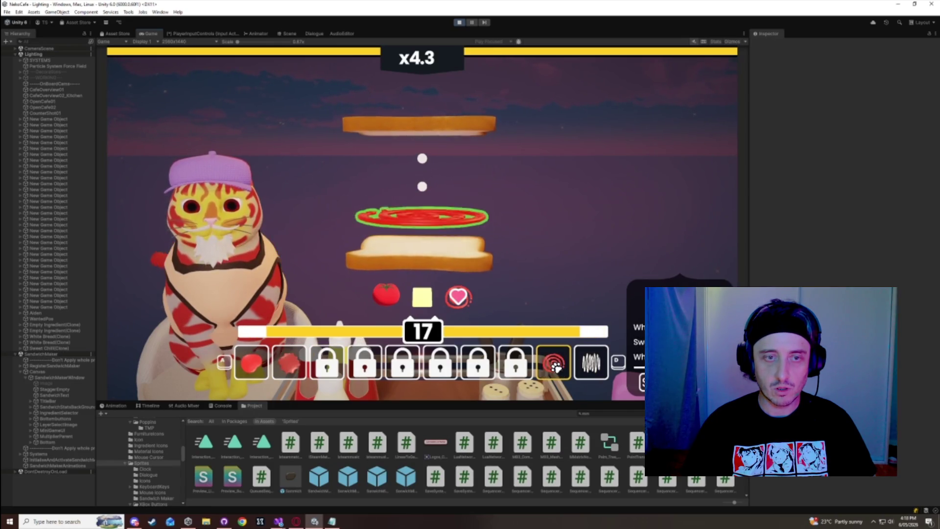
left_click(293, 366)
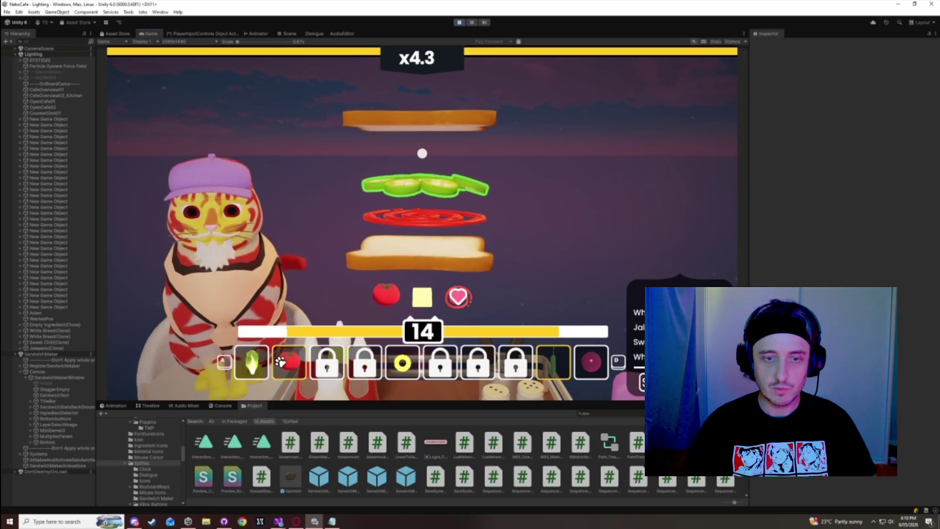
left_click(276, 370)
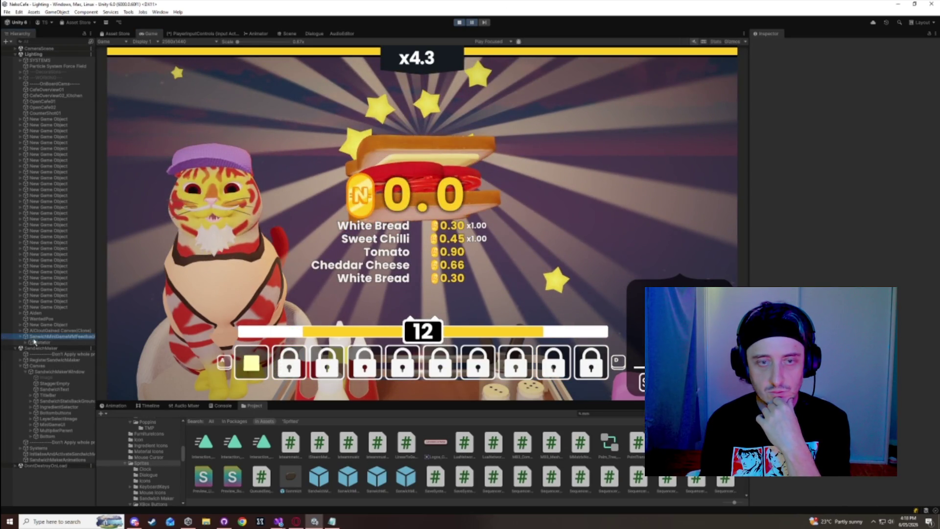
left_click(40, 342)
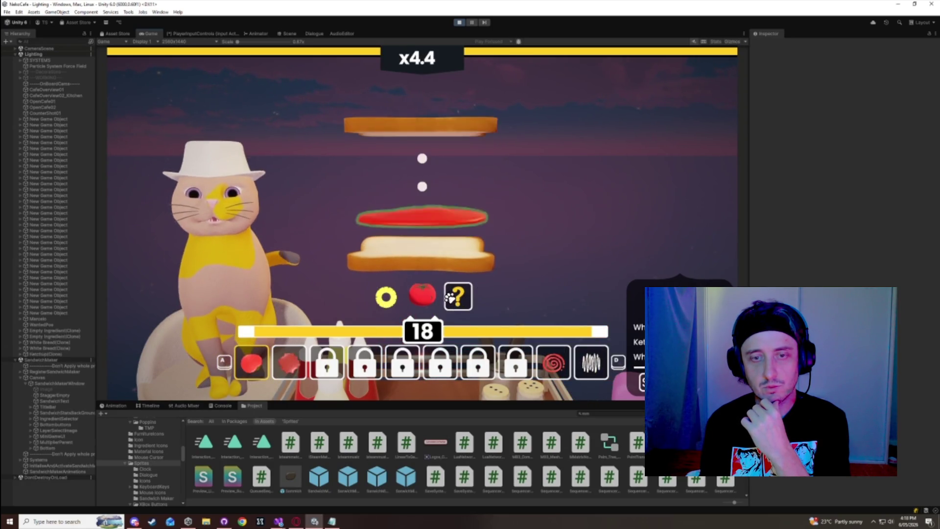
left_click(296, 361)
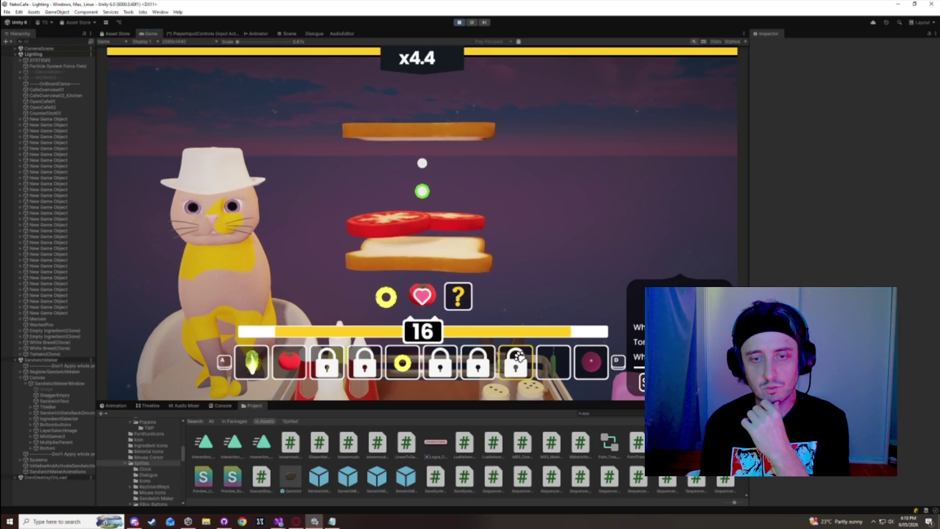
left_click(403, 362)
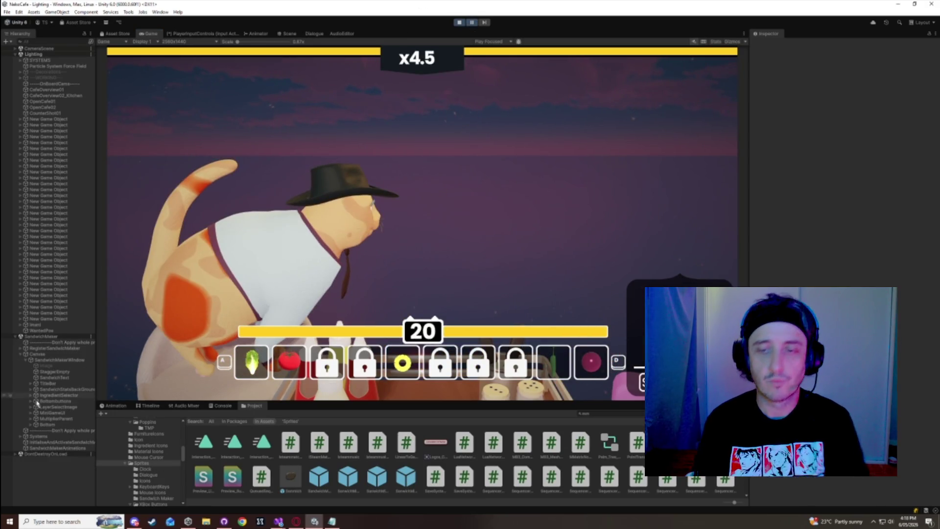
left_click(348, 476)
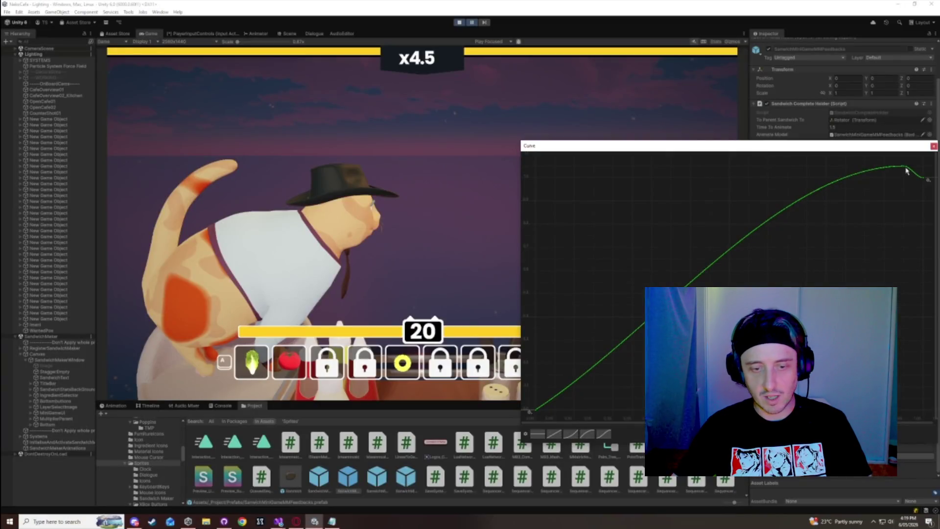
- Show the Delete Key / Edit Key menu for the curve's last key
right_click(905, 168)
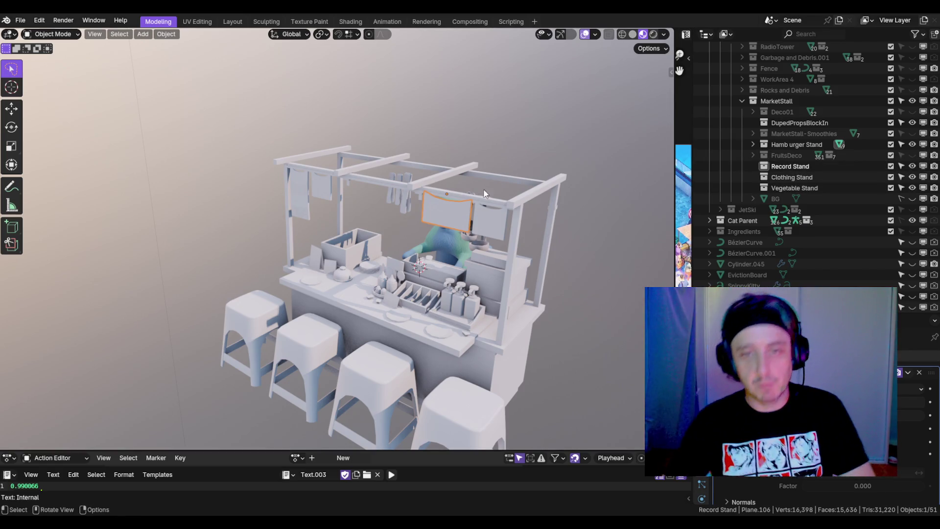
- Copy Market Stall.011 into the Record Stand collection and hide the Hamburger Stand
mouse_move(453, 204)
left_mouse_down()
mouse_move(386, 225)
mouse_move(493, 212)
mouse_move(425, 168)
mouse_move(685, 190)
left_mouse_up()
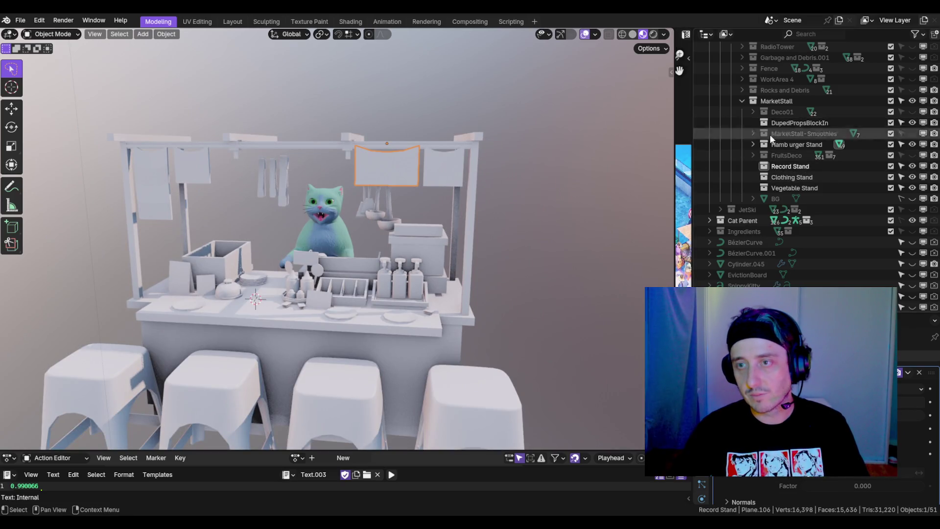
left_click(461, 321)
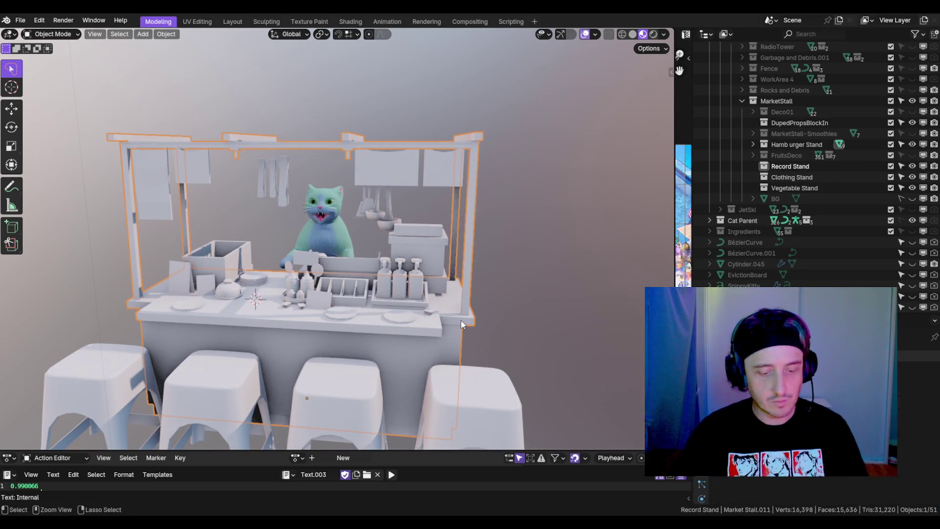
key("ctrl+c")
left_click(788, 166)
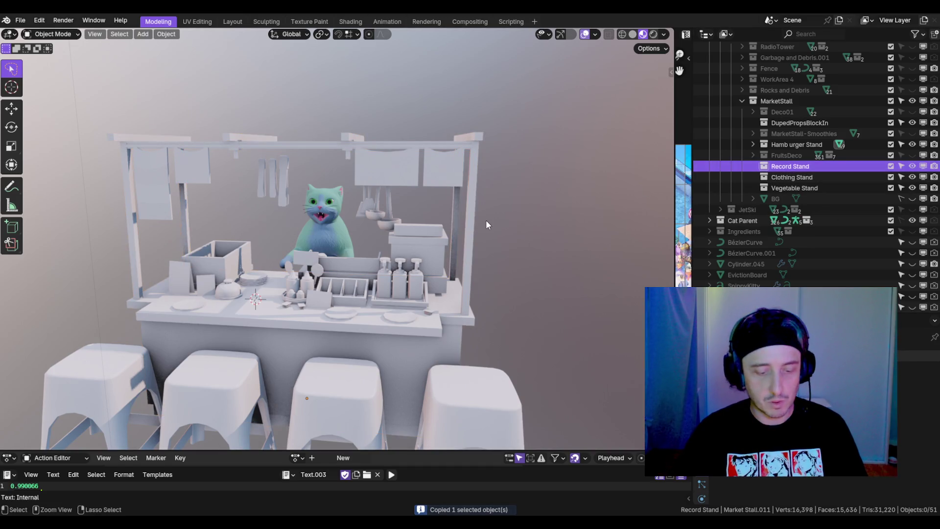
key("ctrl+v")
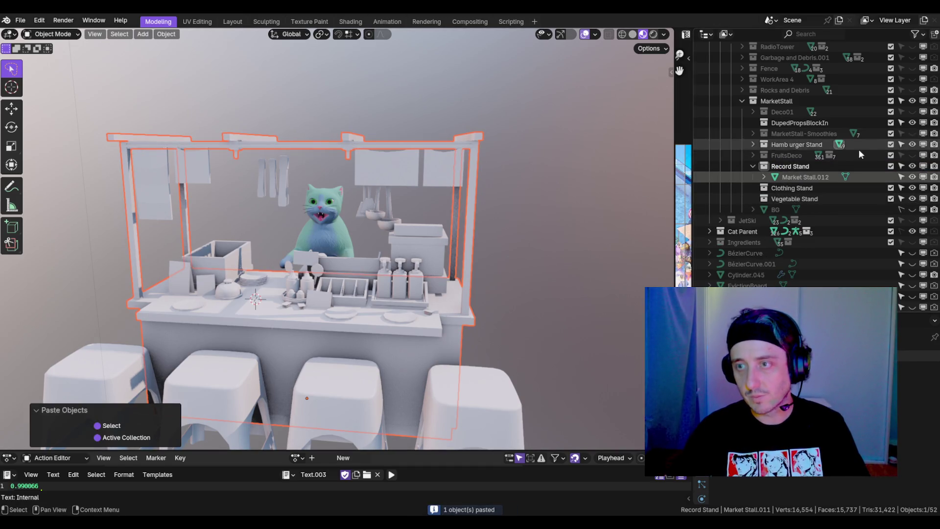
left_click(910, 143)
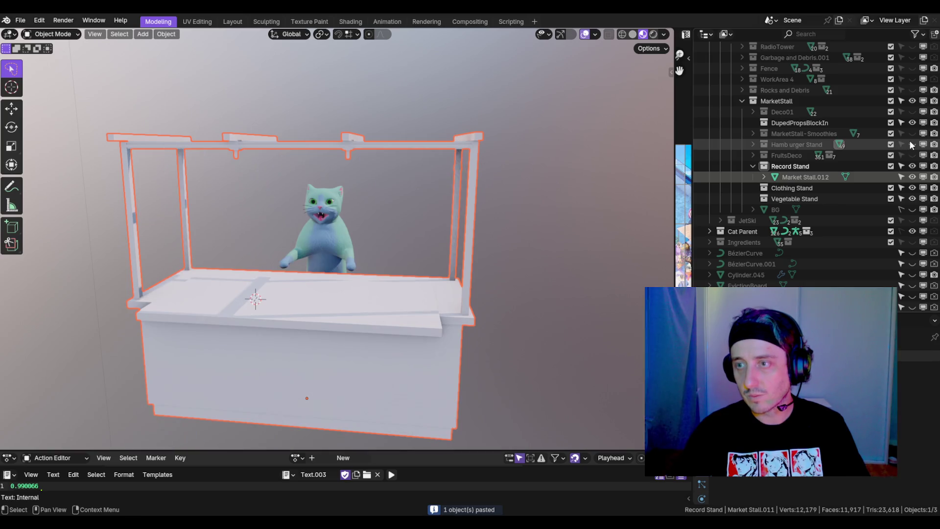
left_click(752, 166)
- Snap the 3D cursor onto the selected stall, then deselect it and move in closer
scroll(397, 237, "down", 4)
mouse_move(511, 213)
left_mouse_down()
mouse_move(392, 248)
mouse_move(432, 236)
mouse_move(447, 260)
mouse_move(436, 277)
mouse_move(457, 288)
left_mouse_up()
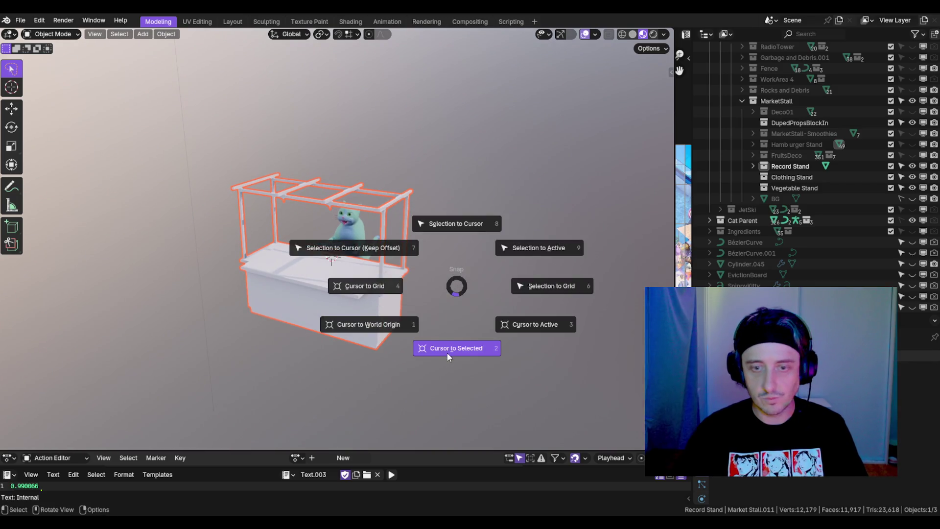
left_click(449, 350)
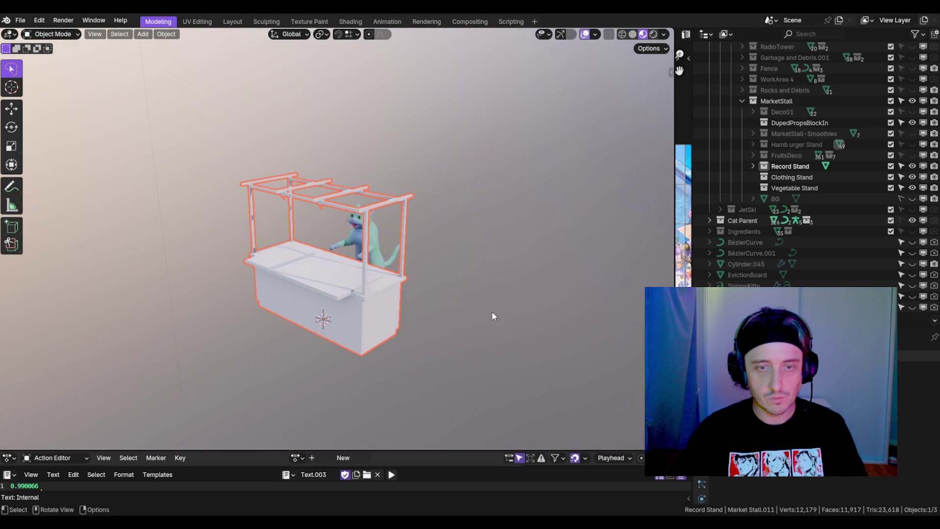
left_click(492, 311)
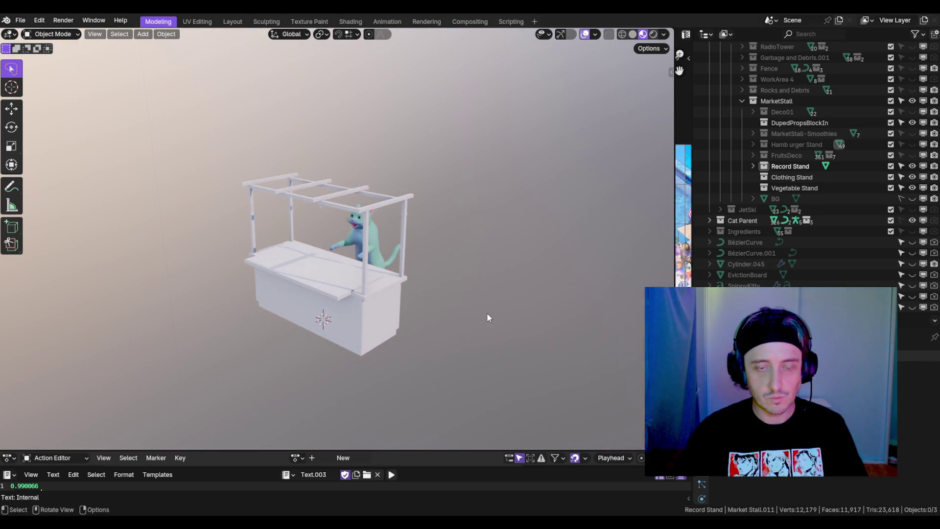
scroll(486, 312, "up", 3)
left_click_drag(460, 309, 507, 282)
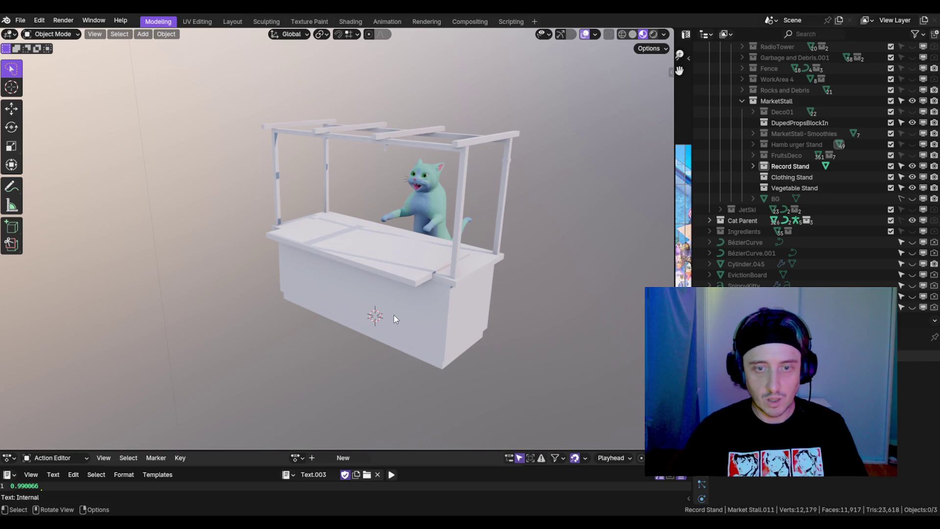
key("shift+a")
- Add a small cube and move it onto the counter in front orthographic view
mouse_move(462, 294)
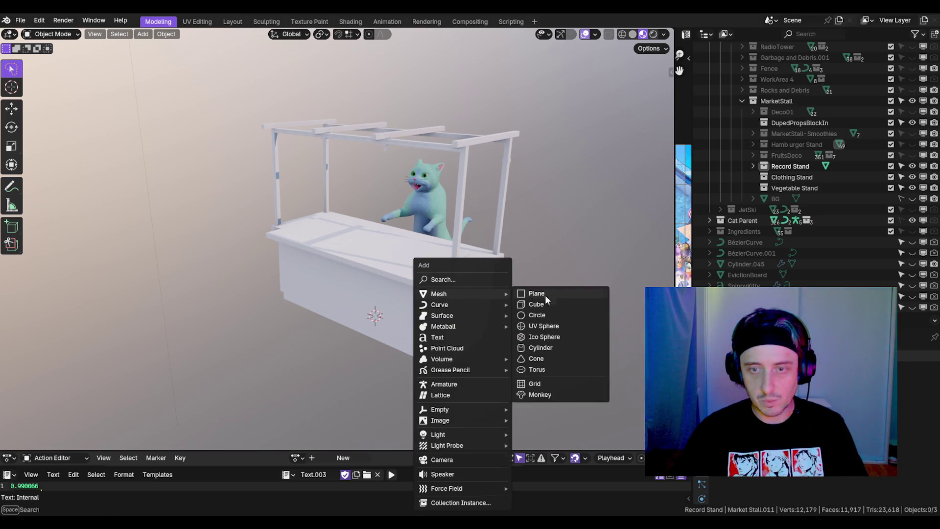
left_click(526, 304)
scroll(572, 293, "down", 5)
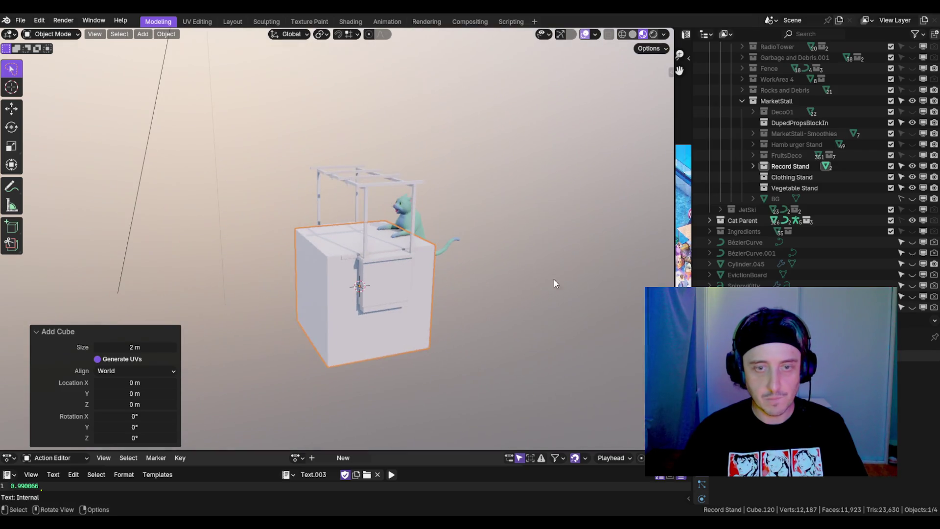
key("s")
left_click(426, 279)
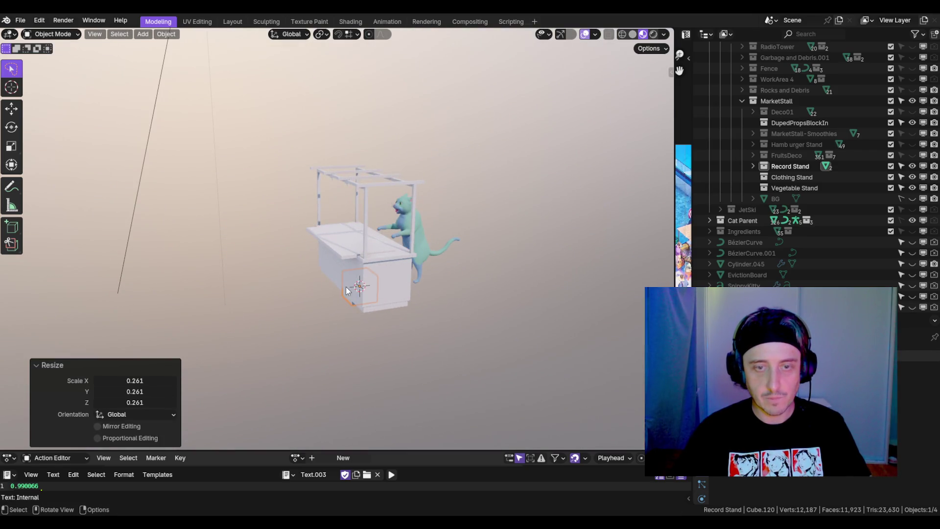
key("KP_1")
key("KP_5")
key("g")
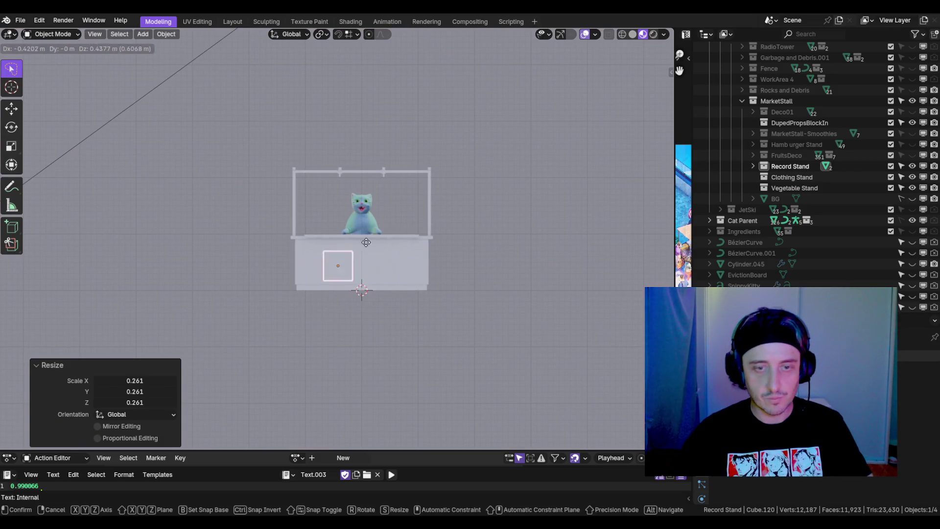
left_click(350, 225)
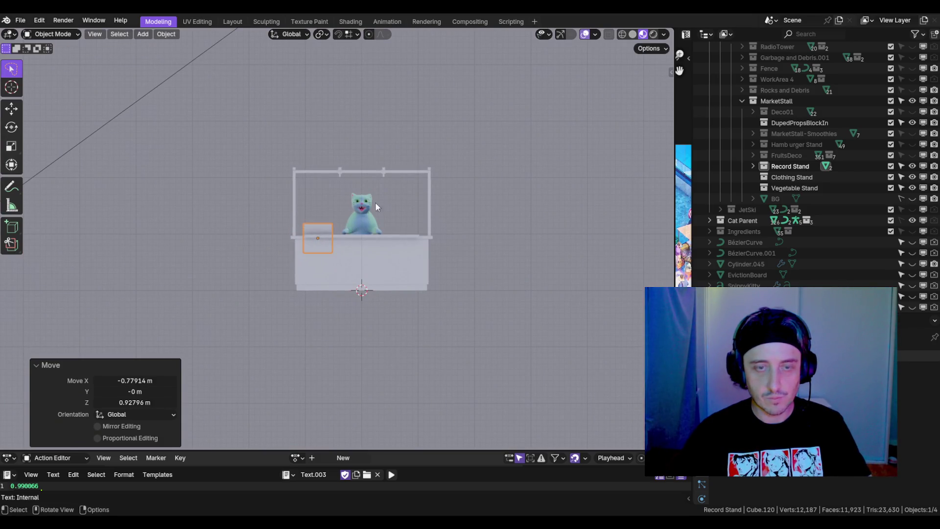
- Move the cube up beside the cat and enlarge it
scroll(400, 215, "up", 5)
scroll(467, 187, "down", 1)
scroll(469, 196, "down", 2)
key("g")
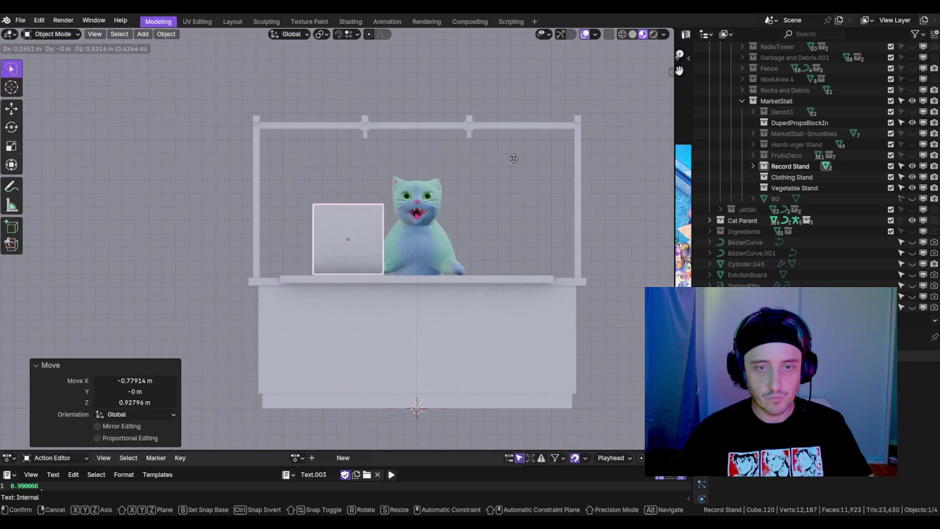
left_click(497, 168)
key("s")
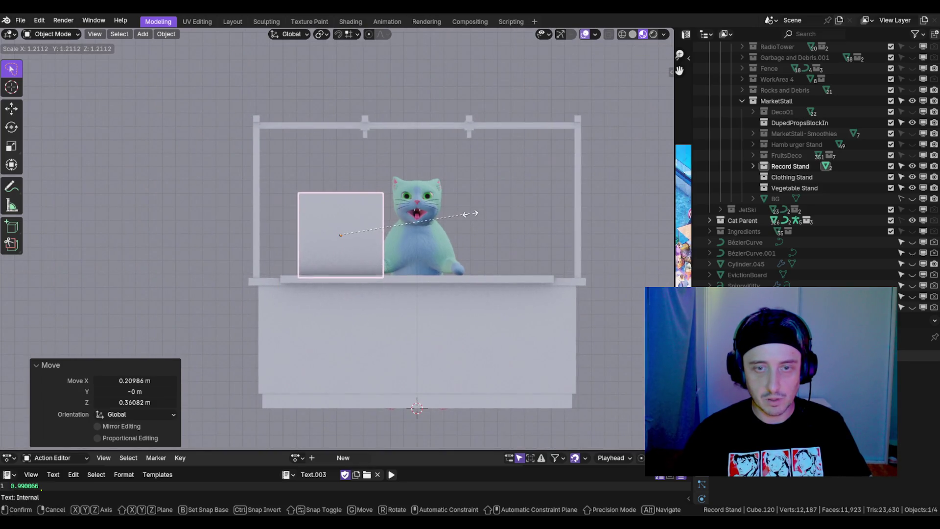
left_click(460, 215)
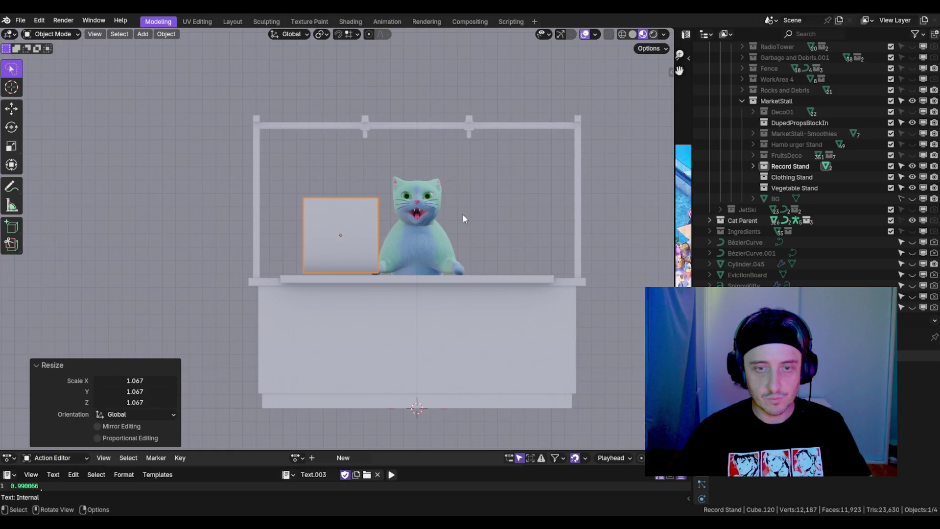
- Duplicate the cube and place the copy to the right of the cat
scroll(467, 212, "down", 2)
mouse_move(471, 210)
left_mouse_down()
mouse_move(433, 233)
mouse_move(400, 231)
mouse_move(423, 207)
left_mouse_up()
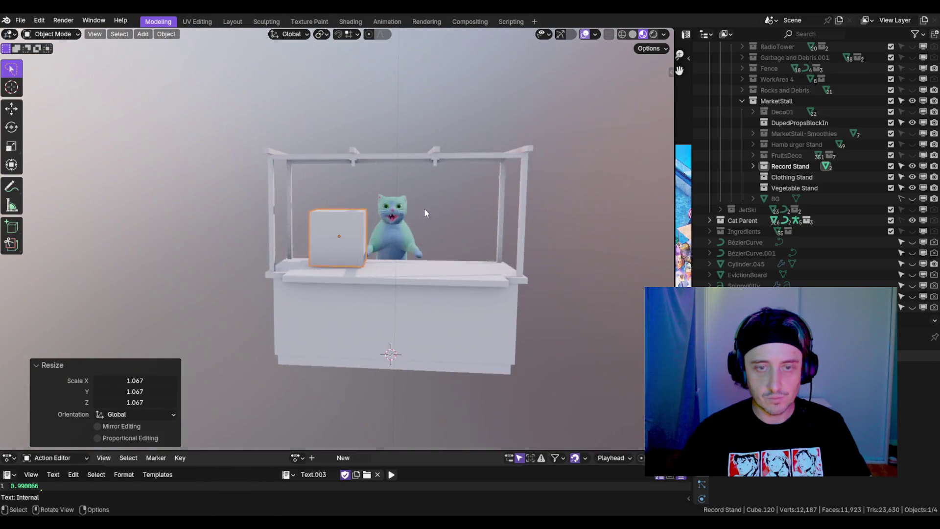
scroll(434, 208, "up", 3)
scroll(463, 231, "down", 3)
mouse_move(486, 222)
left_mouse_down()
mouse_move(411, 245)
mouse_move(413, 229)
left_mouse_up()
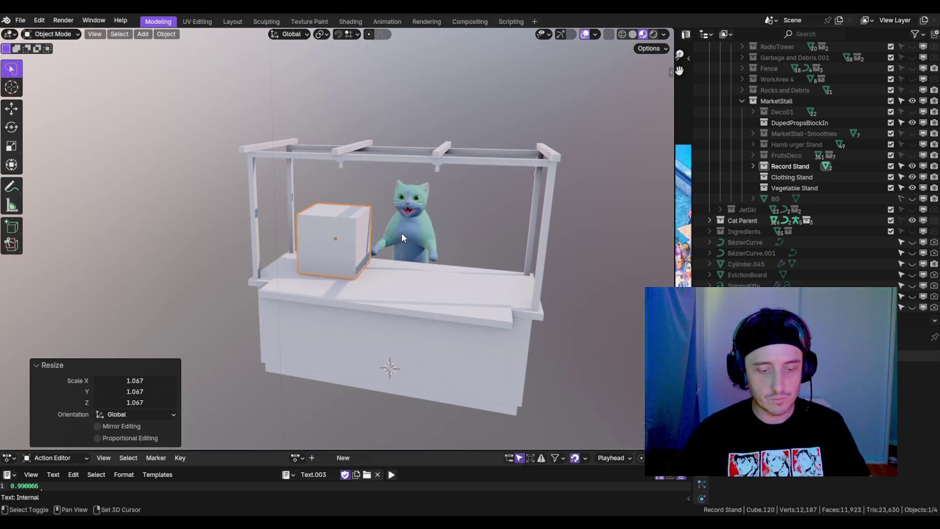
key("shift+d")
left_click(429, 218)
- Flatten the left box by lowering its top face along Z
key("Tab")
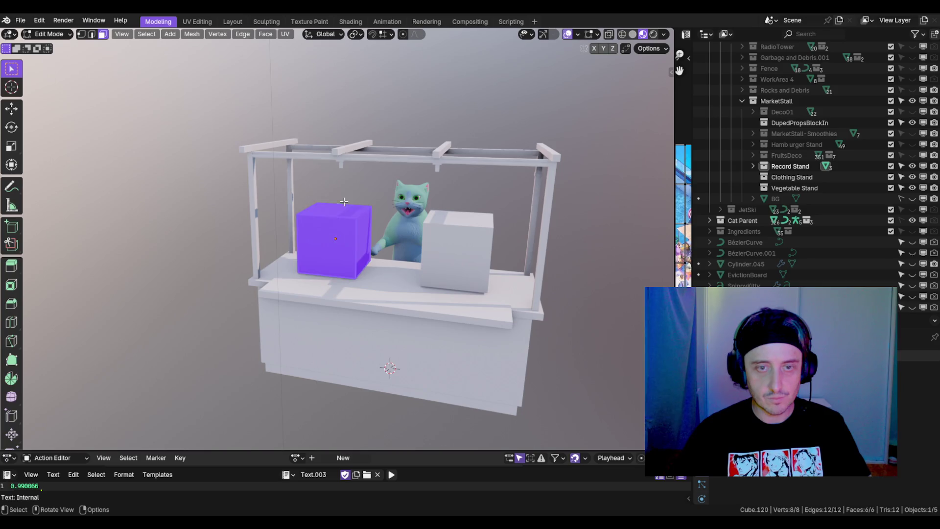
key("3")
left_click(333, 214)
key("g")
key("z")
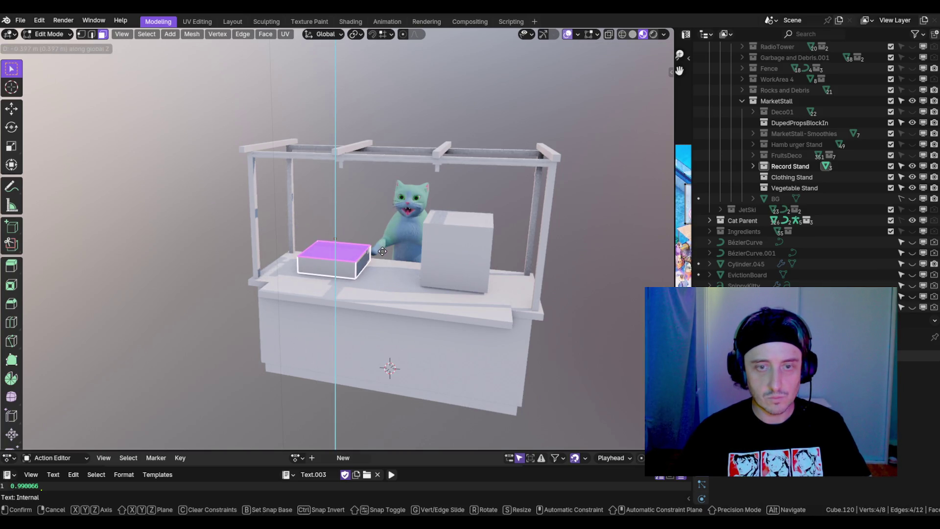
left_click(382, 253)
key("Tab")
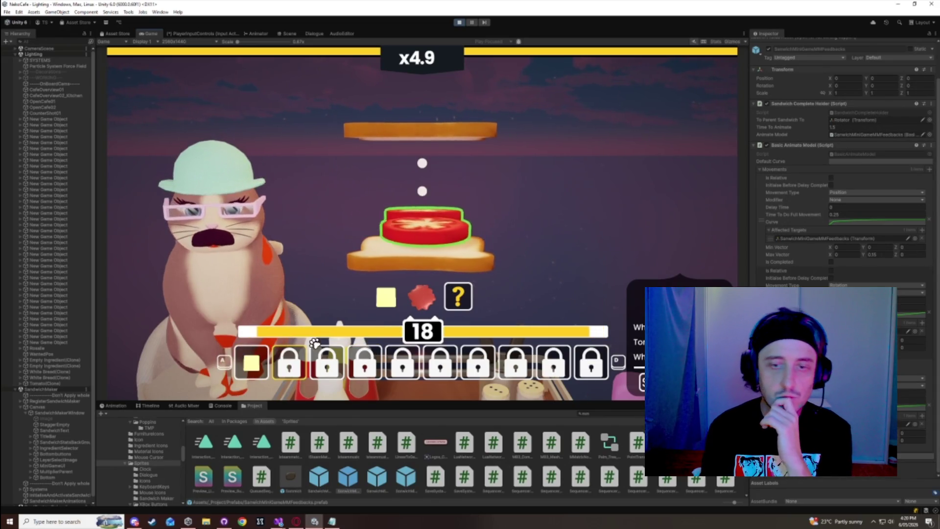
- Complete several sandwiches with the space key, picking tomato with D
left_click(293, 367)
key("space")
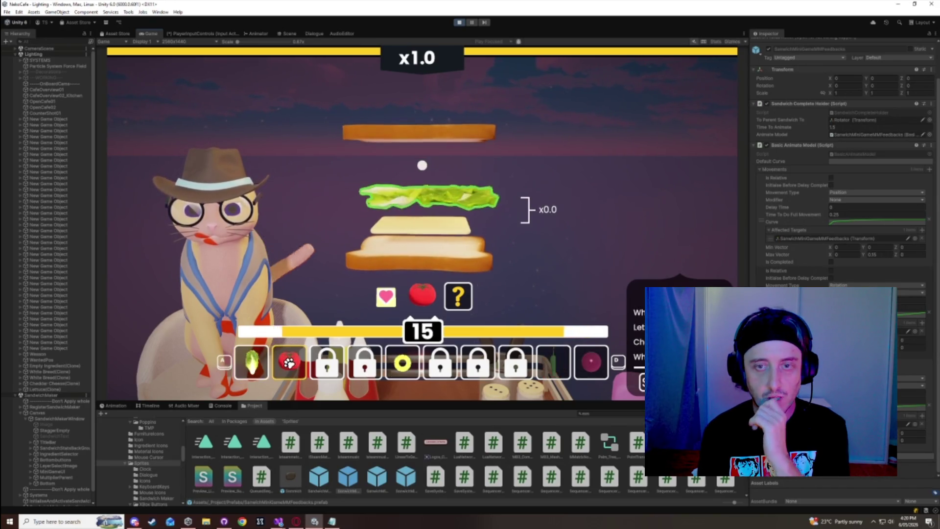
key("space")
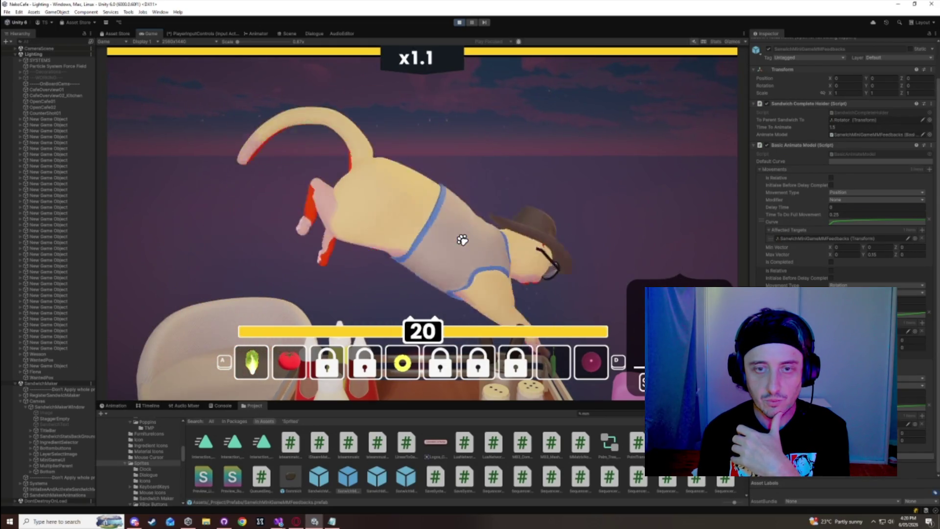
key("d")
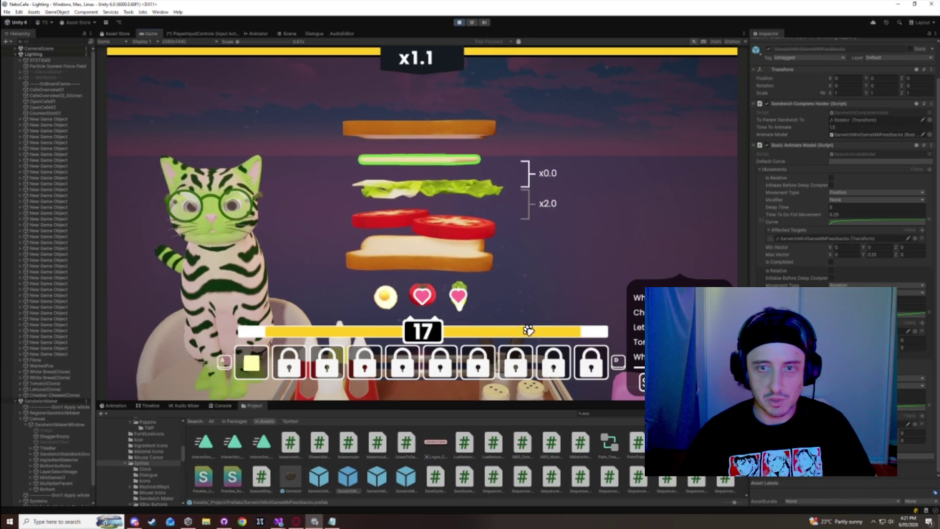
key("space")
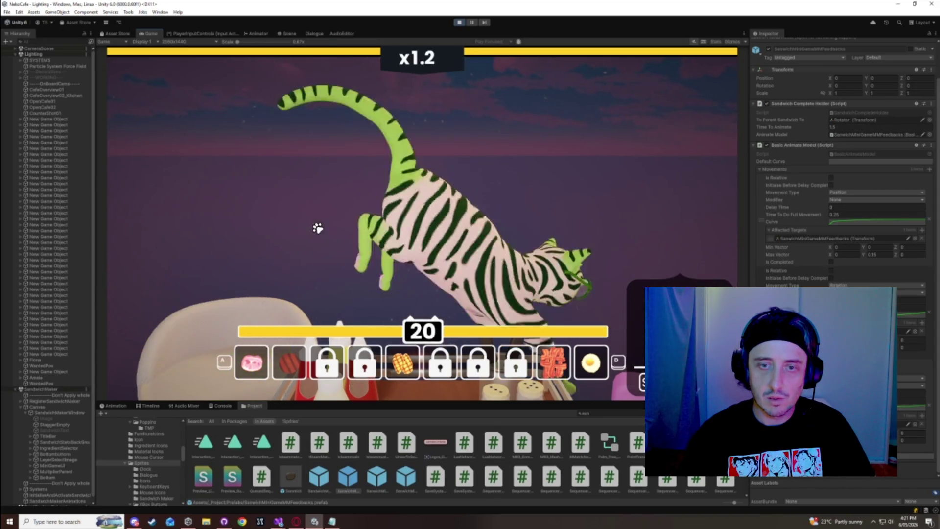
key("d")
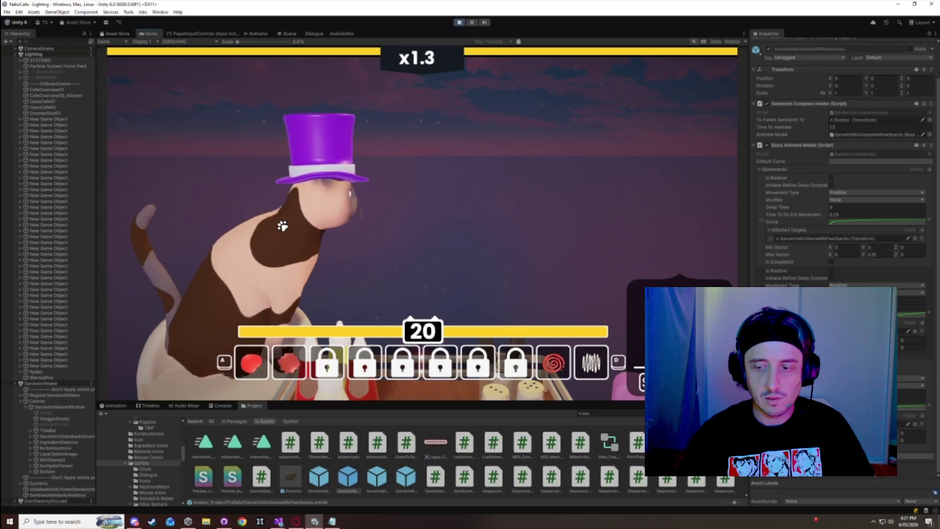
- Maximize the Game view from its tab menu
right_click(162, 35)
left_click(48, 54)
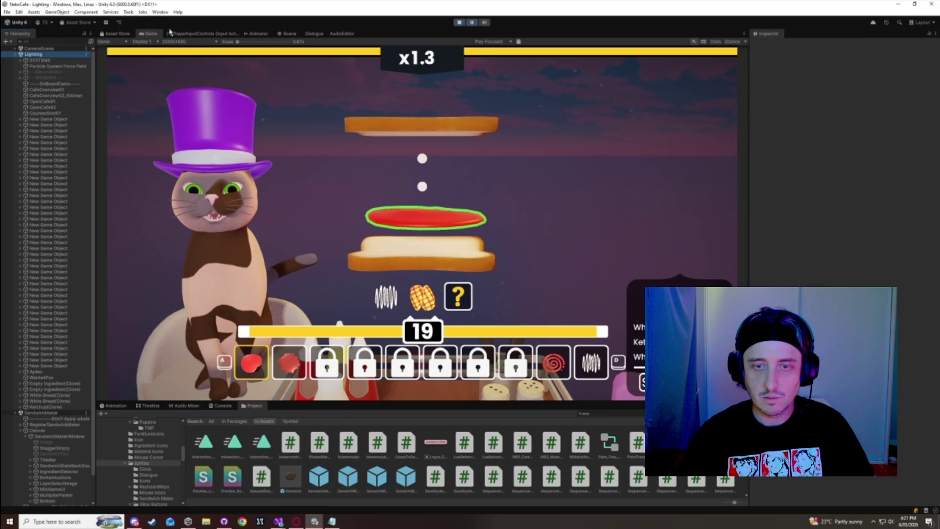
right_click(170, 33)
left_click(169, 57)
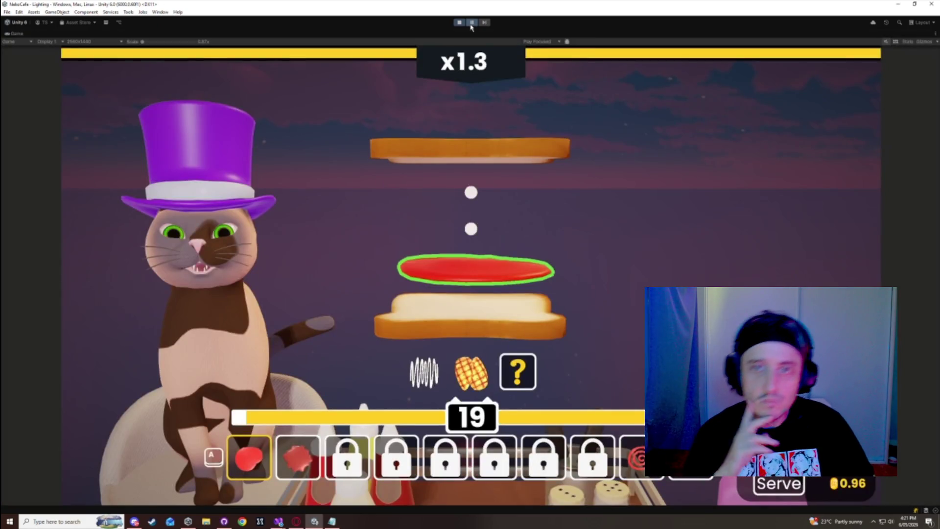
- Serve three more sandwiches, one with green pepper, in the maximized Game view
left_click(480, 209)
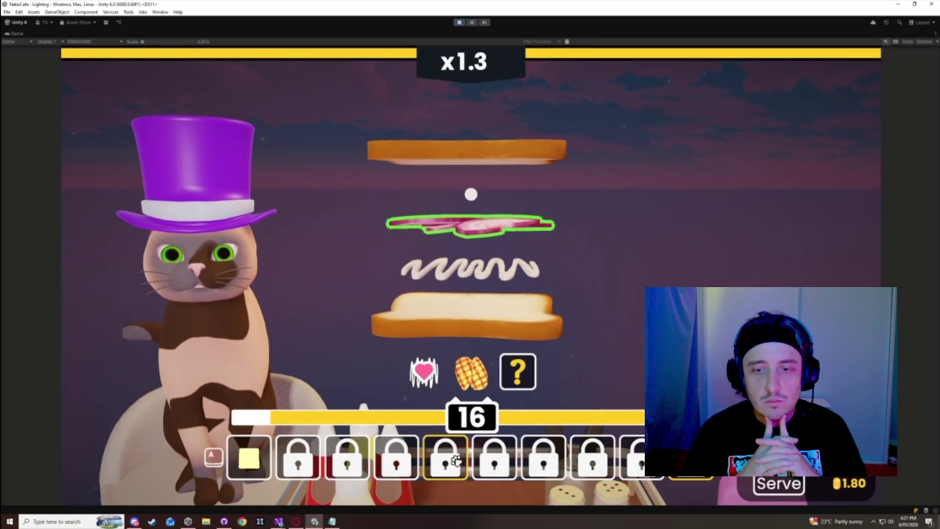
left_click(456, 460)
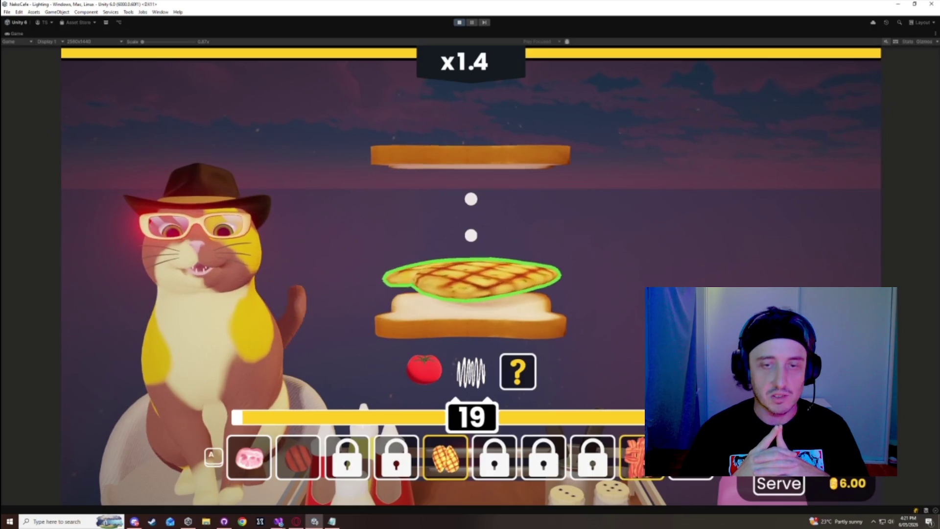
left_click(239, 400)
left_click(239, 400)
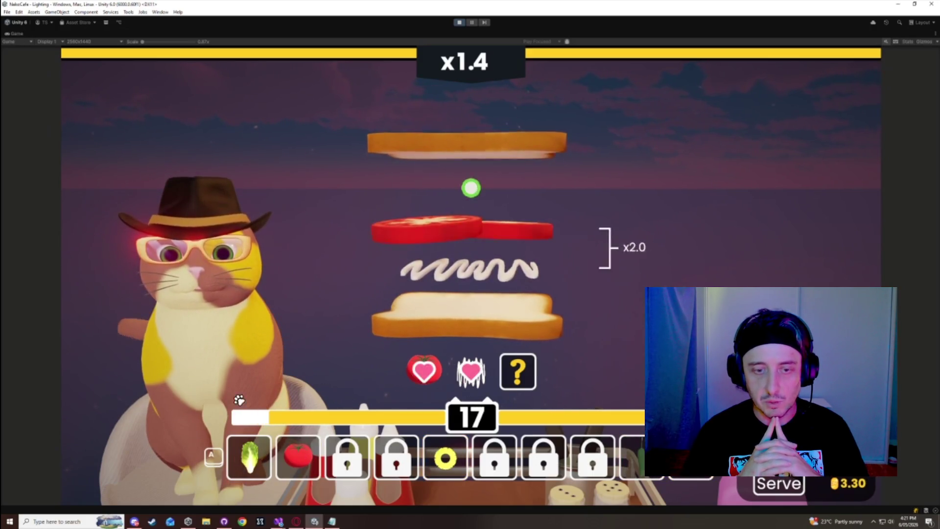
left_click(239, 400)
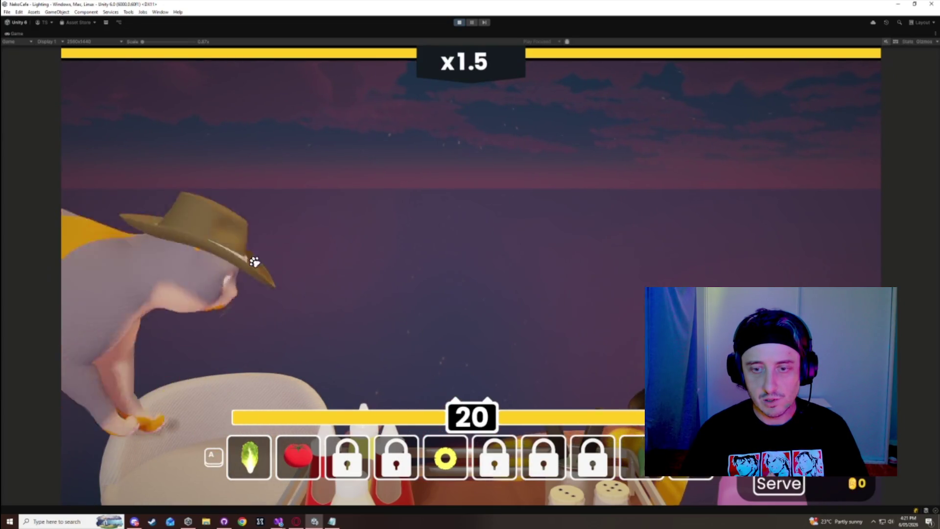
left_click(401, 278)
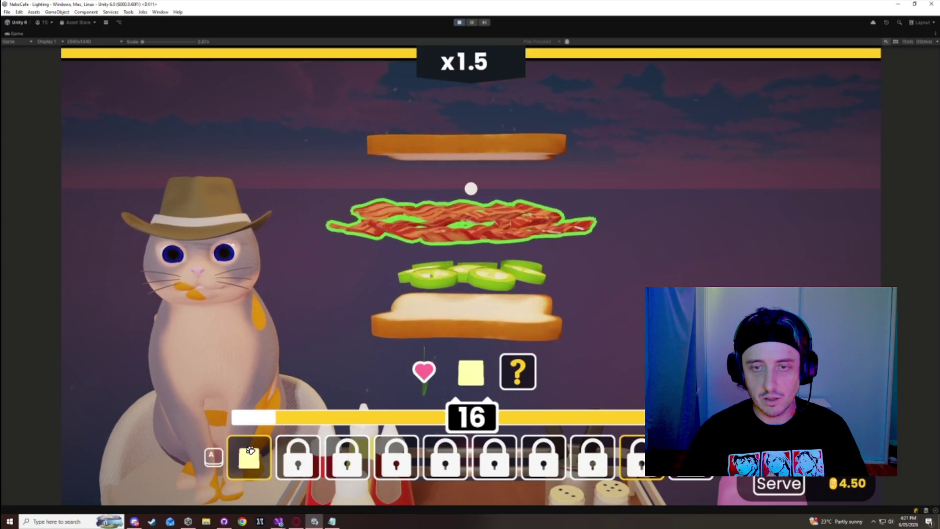
key("space")
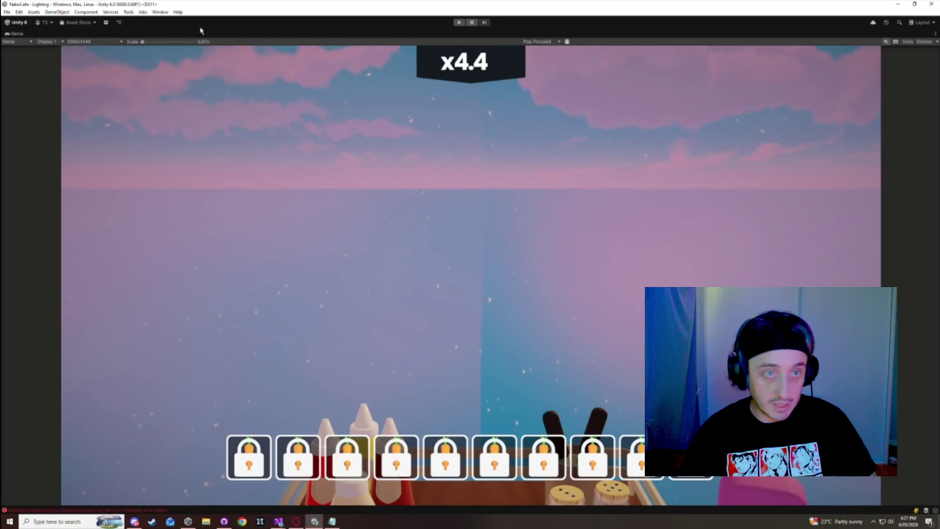
right_click(201, 31)
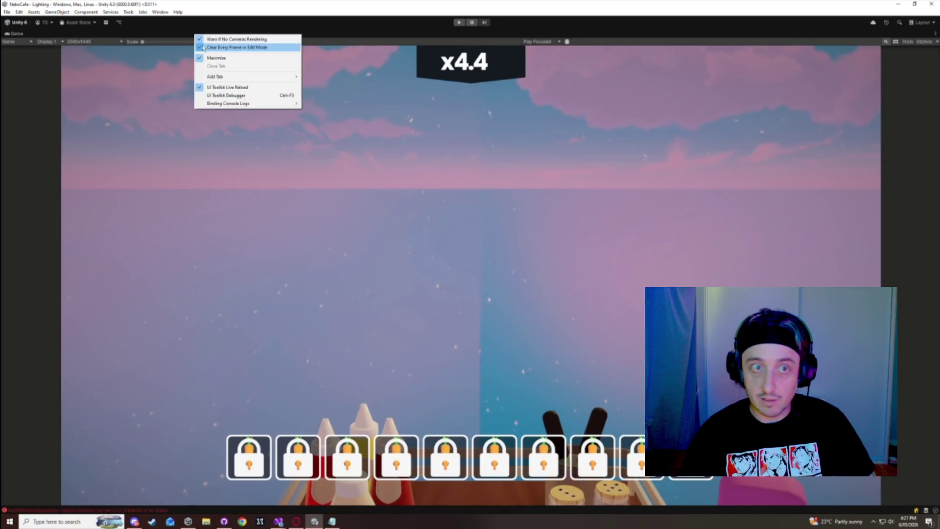
- Reopen the sandwich-complete prefab's movement curve and retime one key to 0.875
left_click(235, 64)
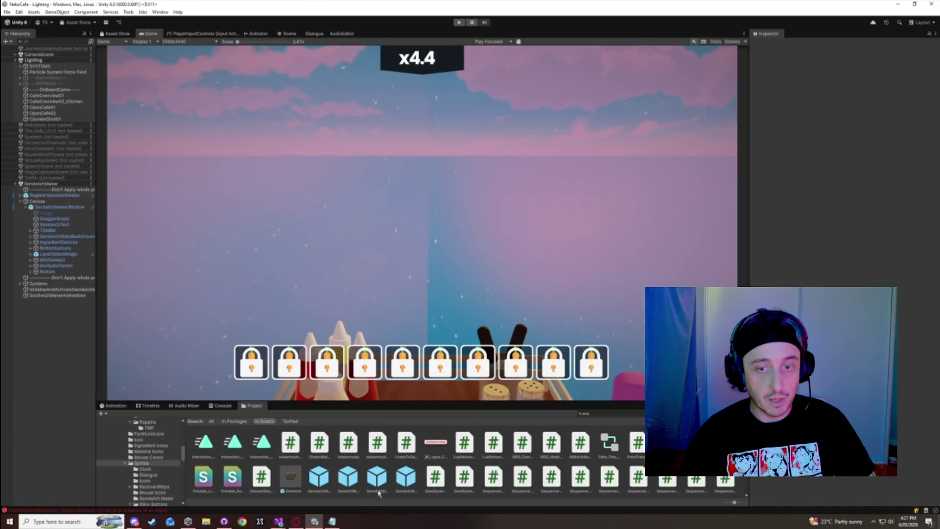
left_click(362, 481)
left_click(907, 353)
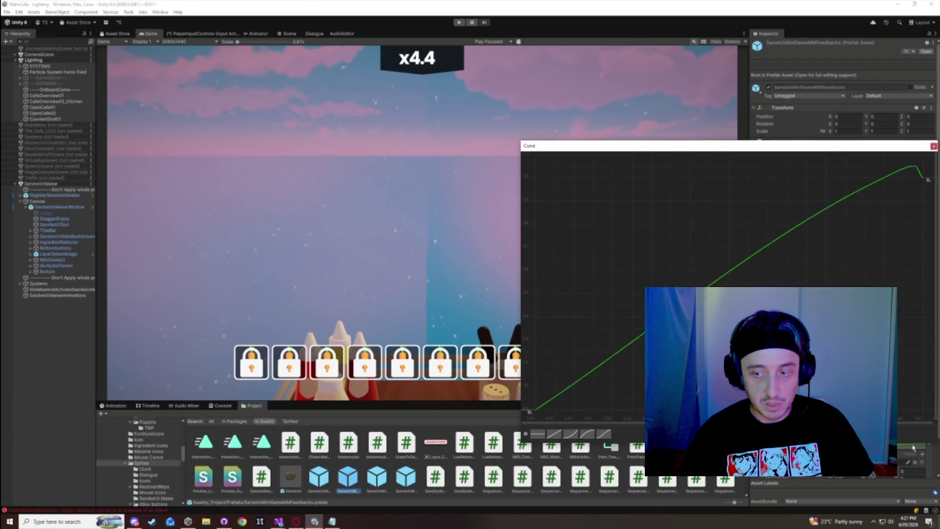
scroll(836, 230, "up", 3)
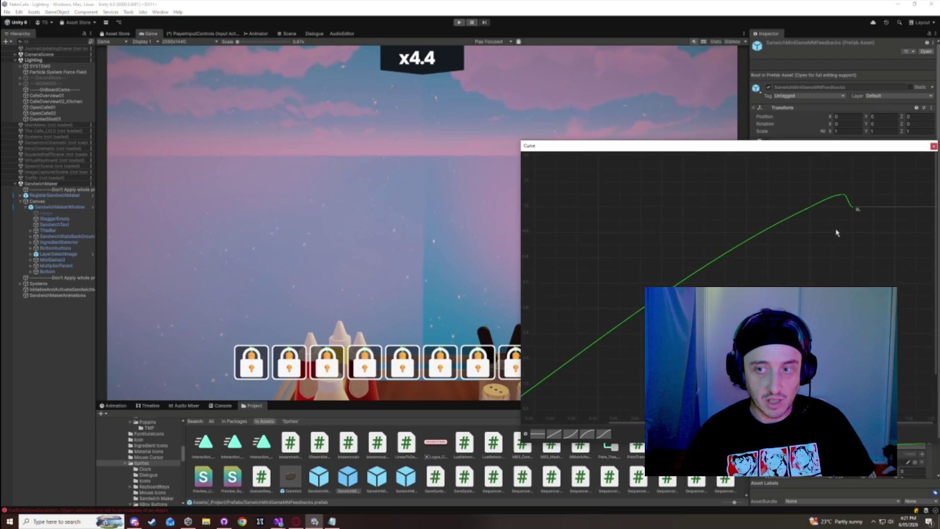
right_click(805, 203)
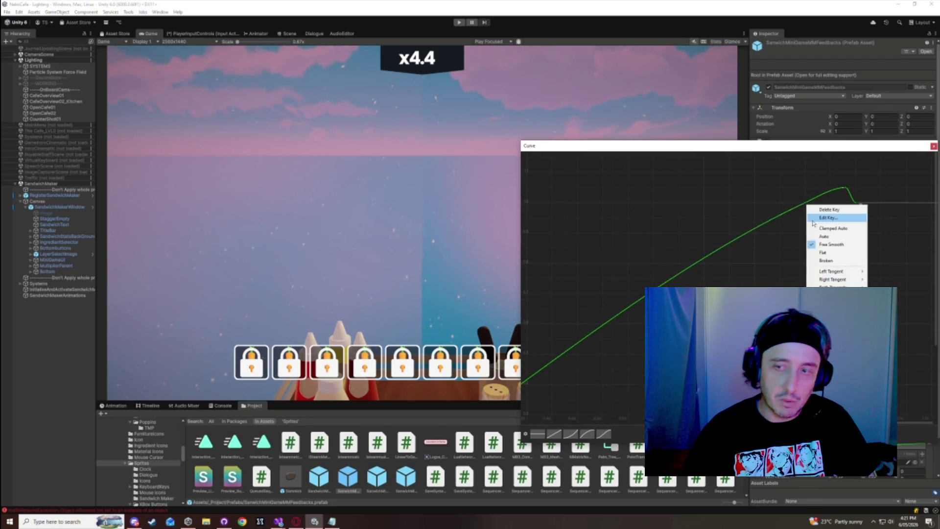
left_click(817, 213)
left_click(822, 209)
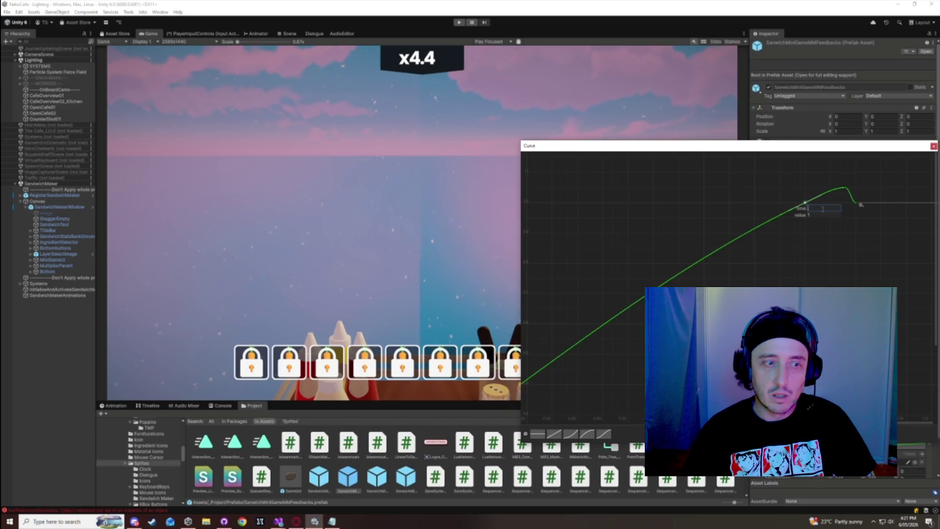
type(".875")
key("Return")
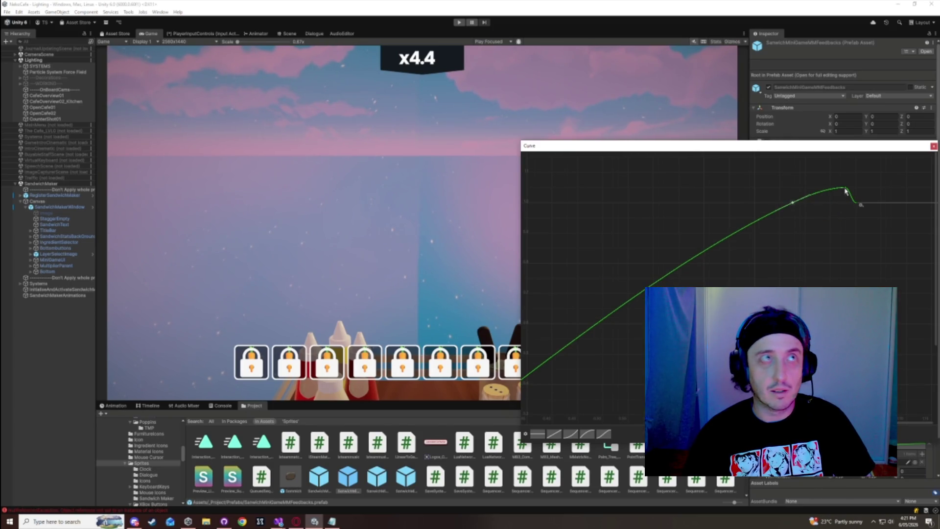
- Change the peak key's time from 0.98 to 0.96, close the curve editor, and deselect
right_click(845, 191)
left_click(863, 204)
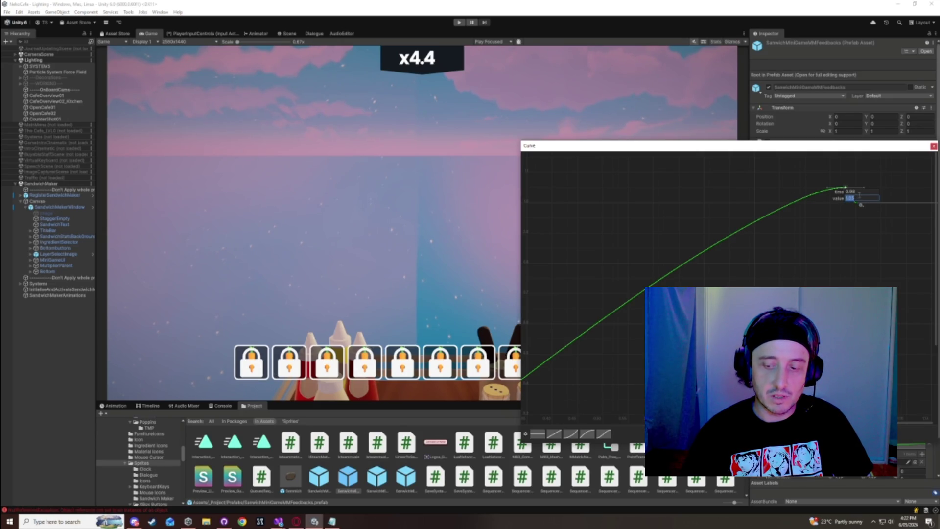
left_click(860, 192)
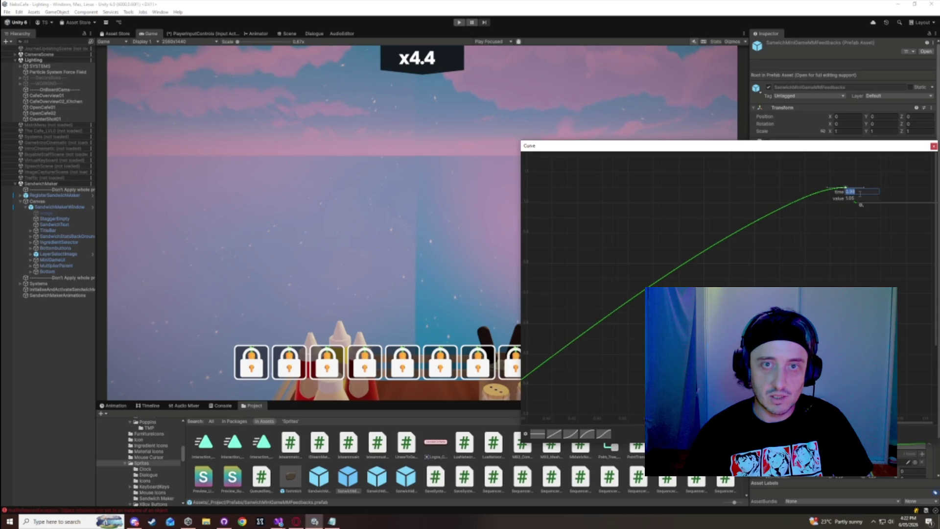
type("0.96")
key("Return")
left_click(933, 146)
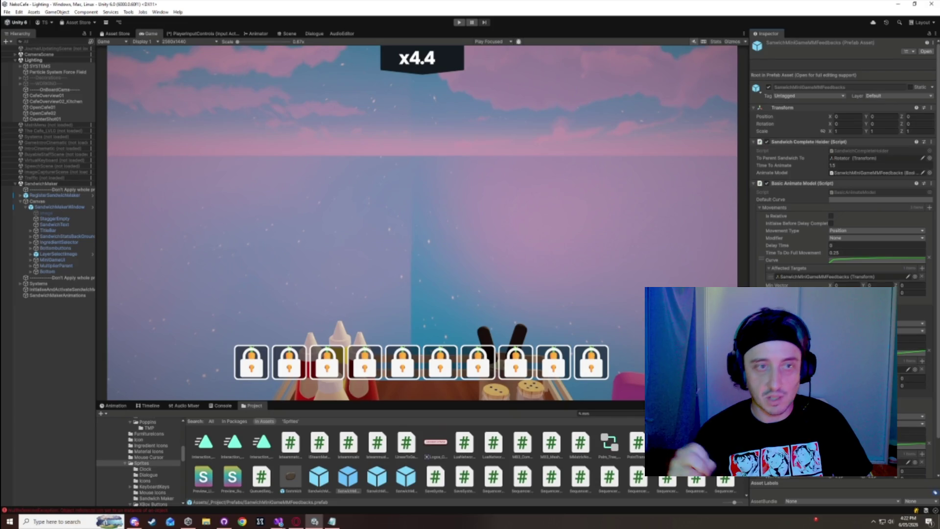
scroll(841, 147, "down", 2)
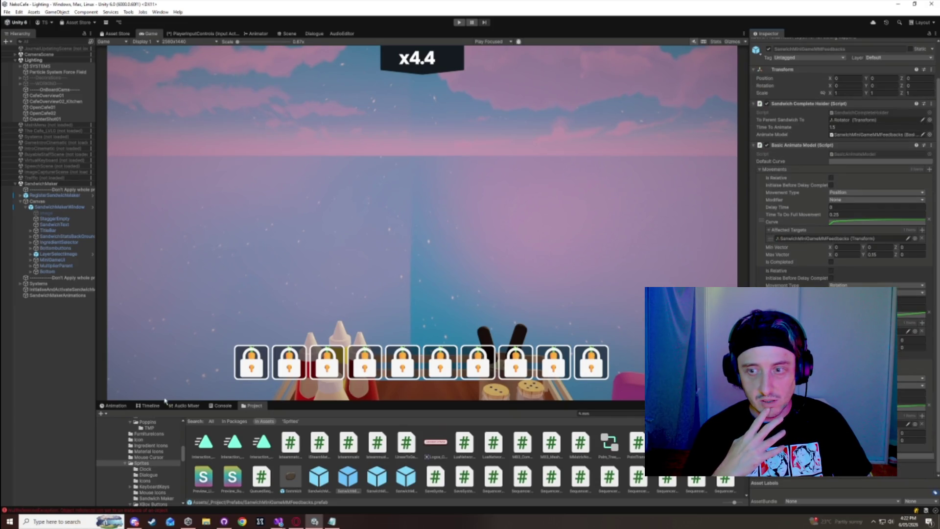
left_click(449, 68)
- Start Play mode and finalise a ham sandwich with sauce layers
left_click(460, 23)
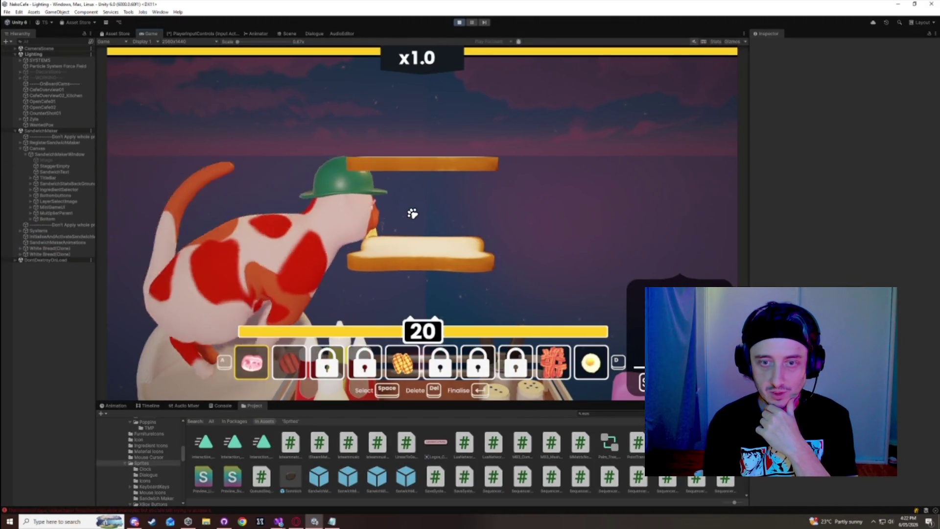
key("space")
key("space")
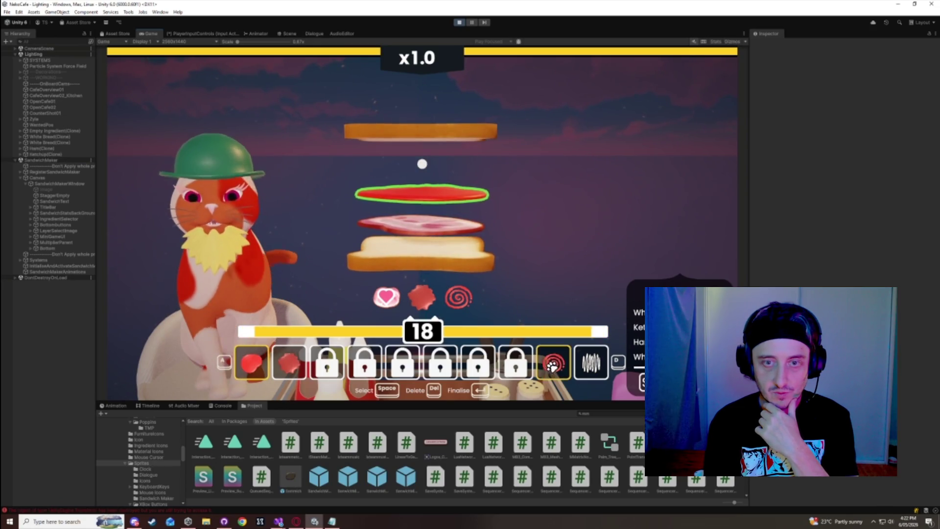
key("space")
key("Return")
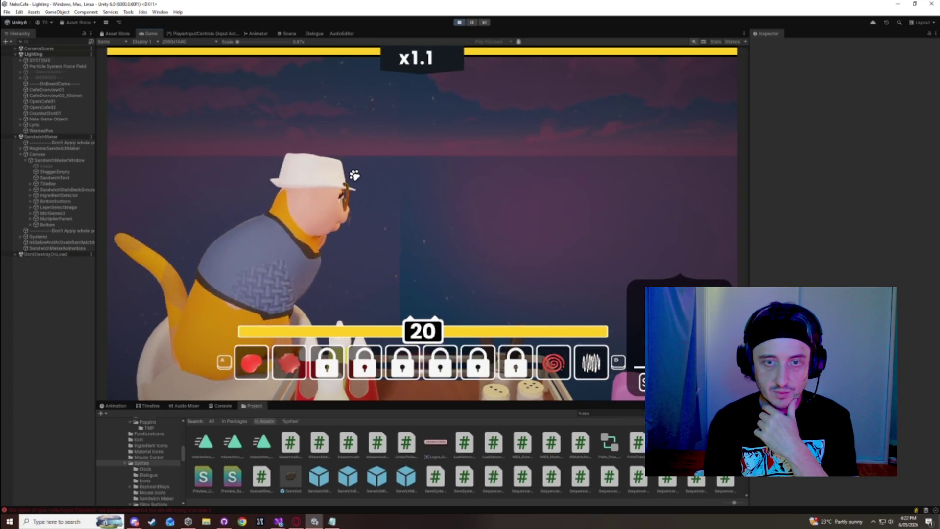
- Build a Sweet Chili, Ketchup, ham, lettuce and onion ring sandwich, closing it with bread
left_click(557, 358)
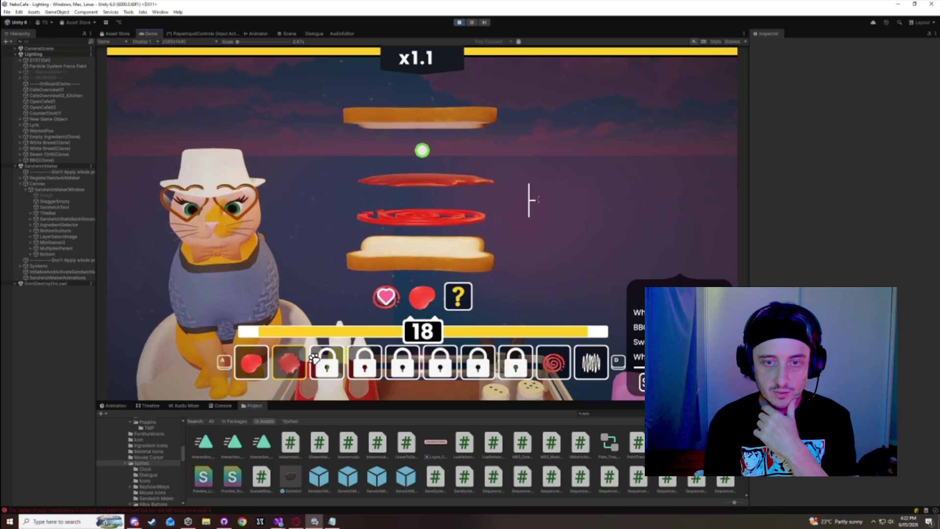
left_click(254, 354)
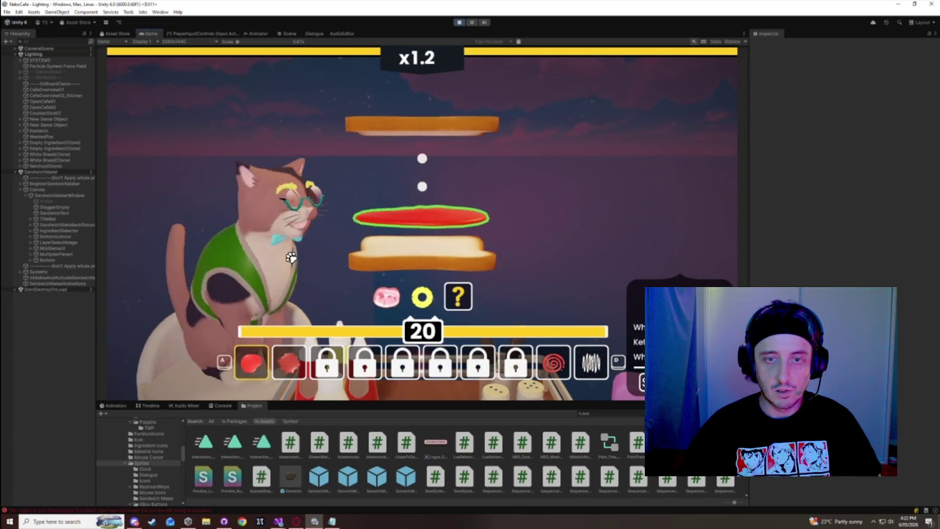
key("d")
key("d")
key("d")
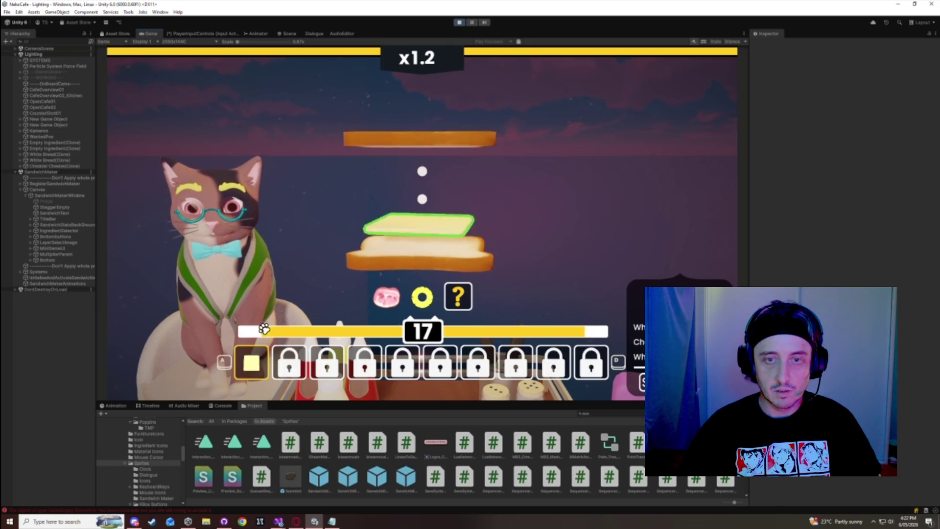
left_click(335, 357)
left_click(251, 362)
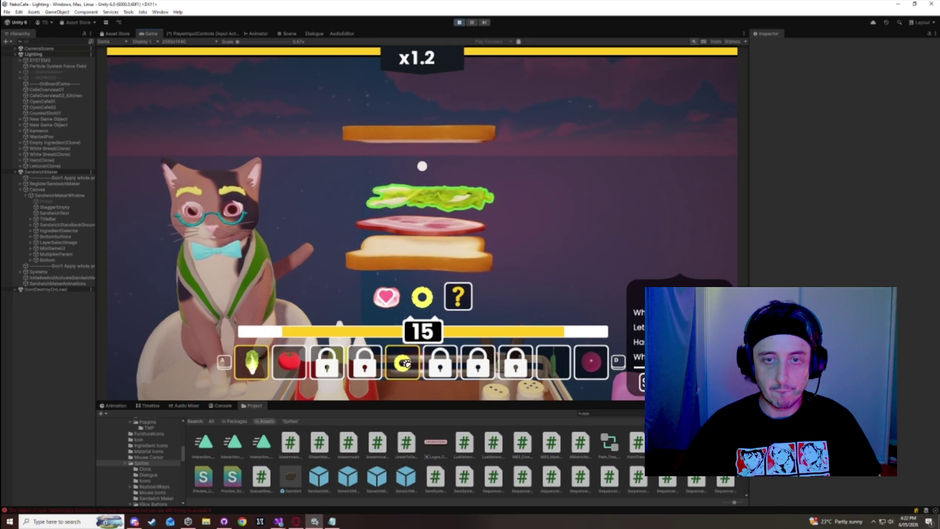
left_click(402, 362)
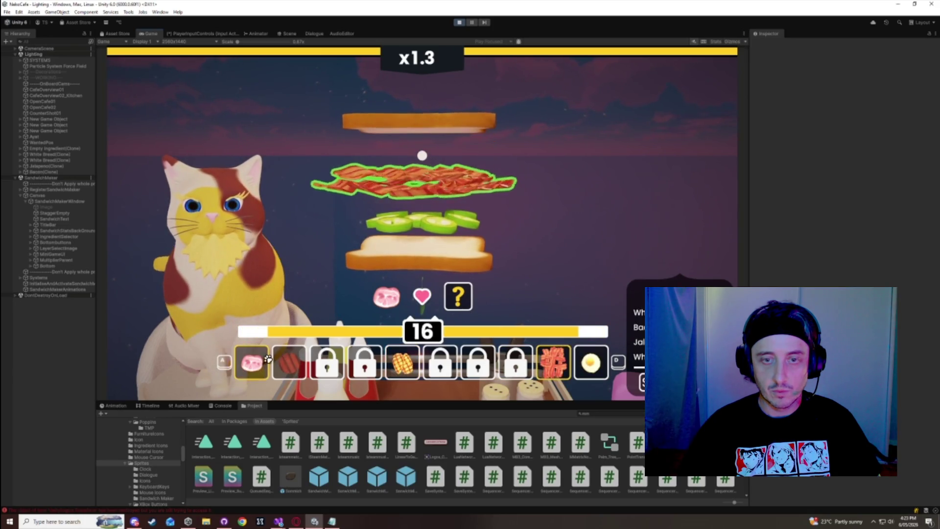
key("space")
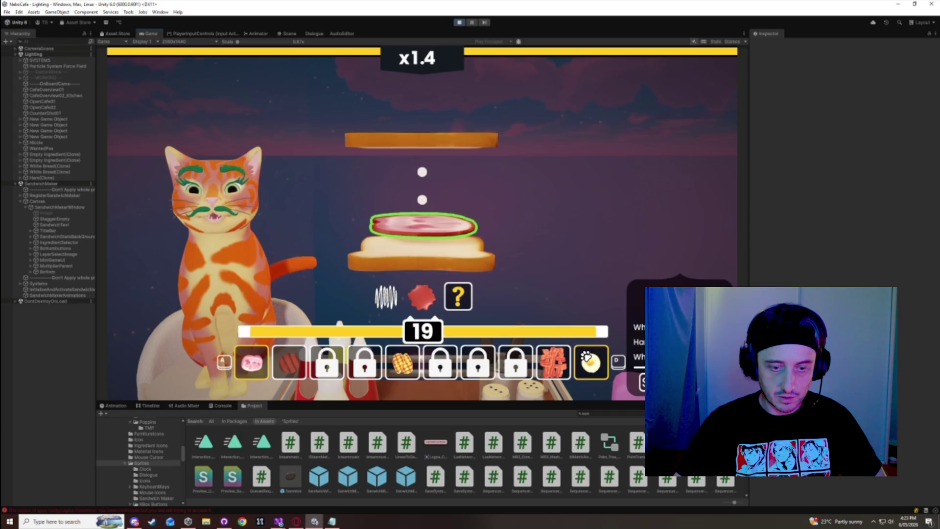
- Add BBQ sauce to the next sandwich and close it
key("a")
key("d")
key("space")
key("space")
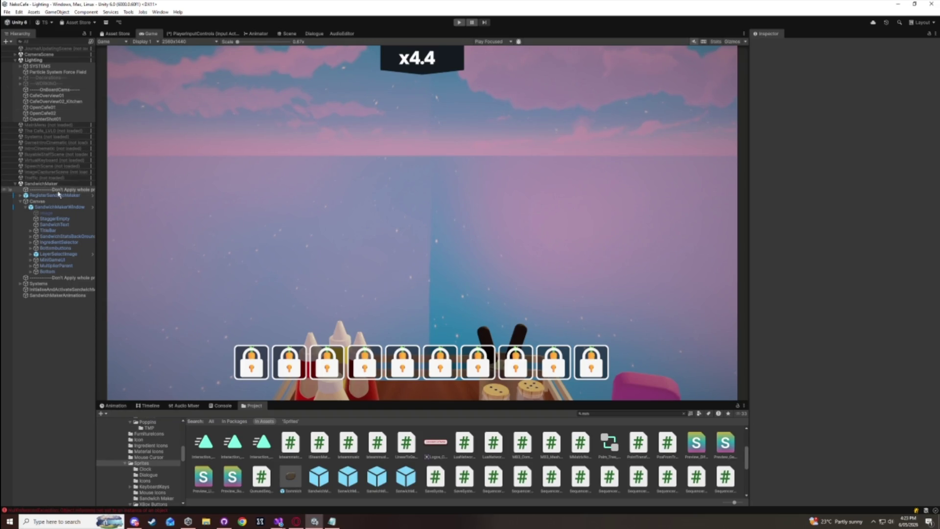
- Open the ScaleToZero feedback prefab in prefab editing mode
left_click(406, 491)
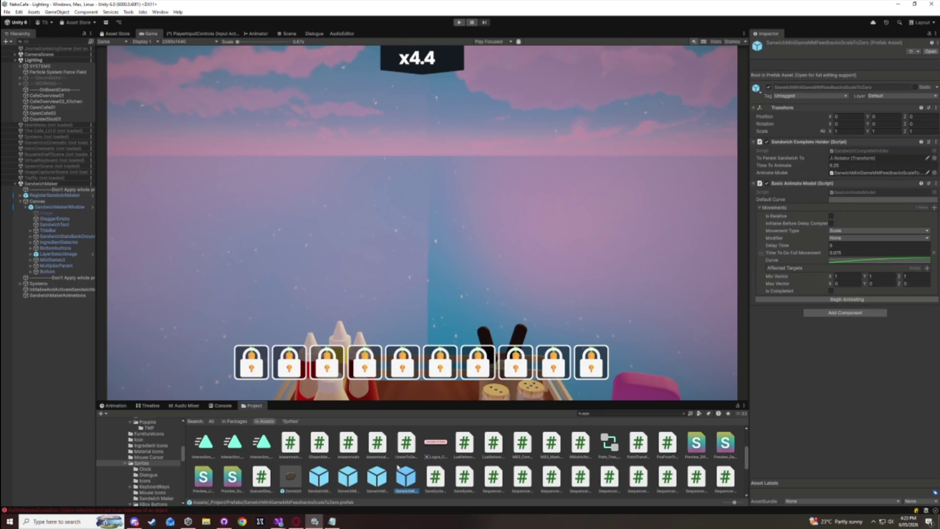
left_click(374, 478)
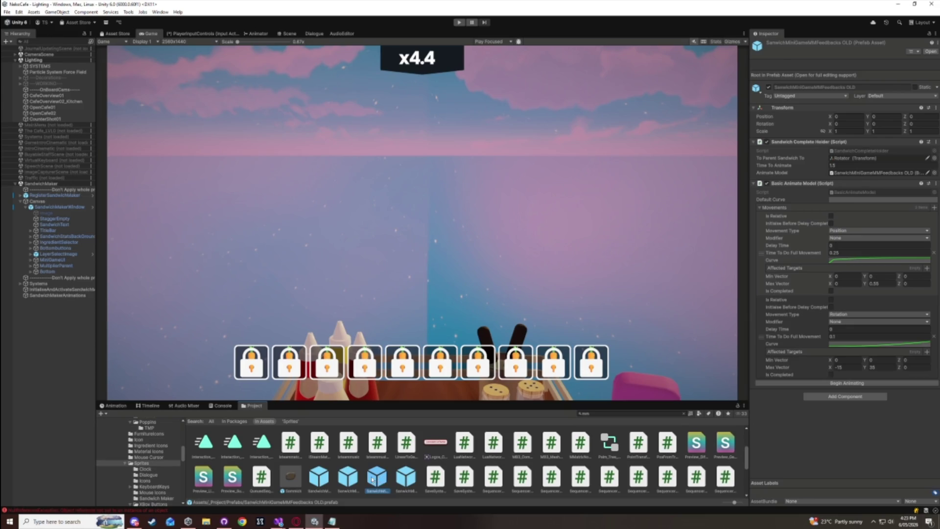
left_click(405, 479)
double_click(406, 482)
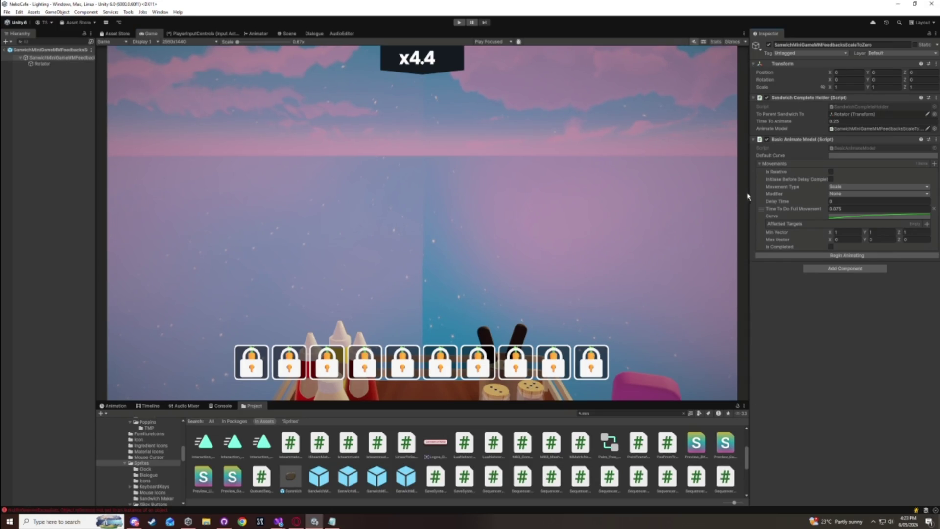
left_click_drag(747, 197, 708, 197)
- Set Time To Do Full Movement to 0.35, add Rotator to Affected Targets, and exit prefab mode
left_click(850, 209)
type("0.35")
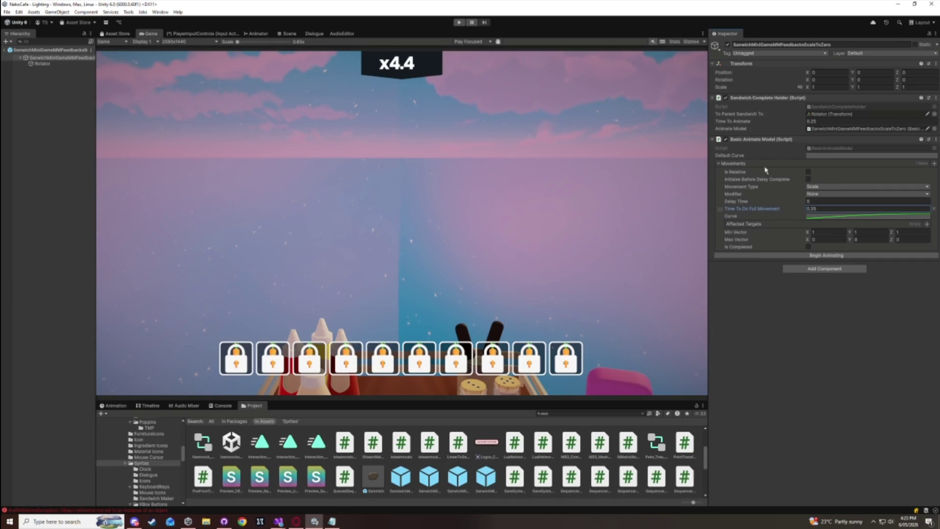
mouse_move(41, 64)
left_mouse_down()
mouse_move(803, 216)
mouse_move(767, 224)
left_mouse_up()
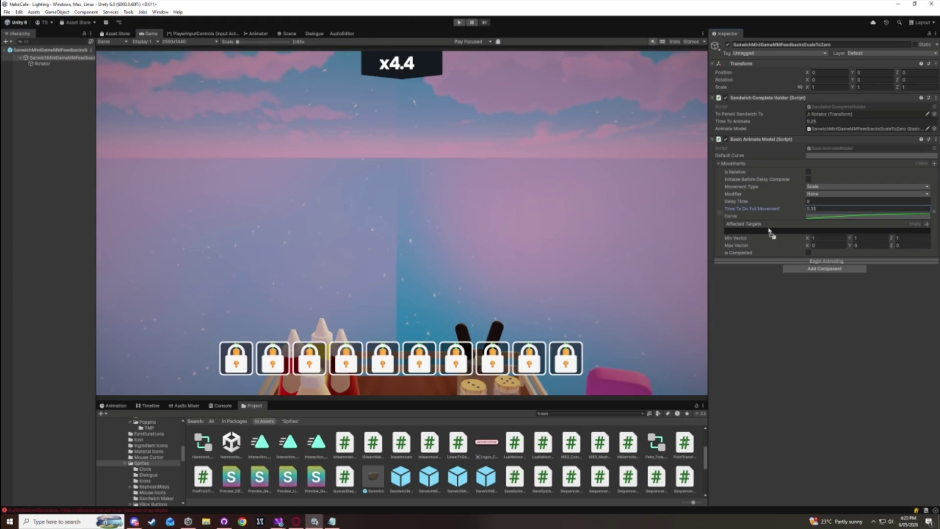
left_click(859, 217)
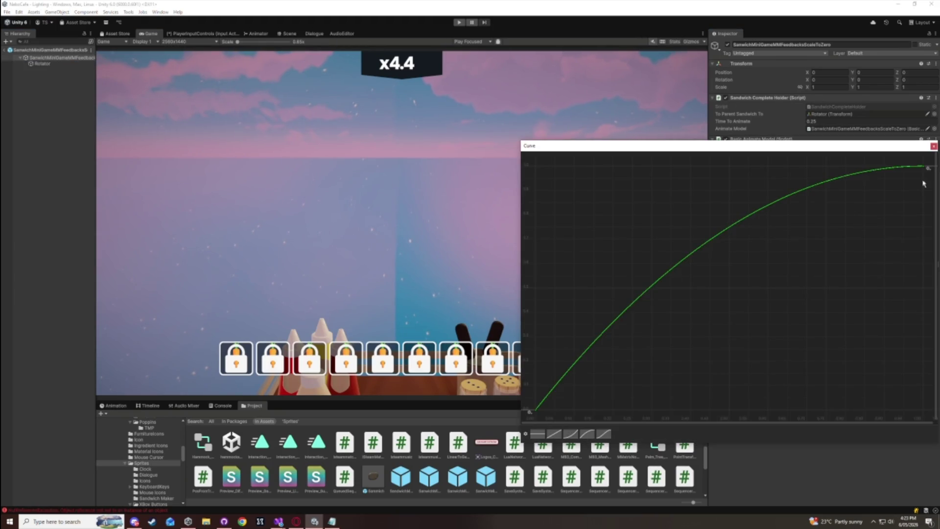
left_click(933, 145)
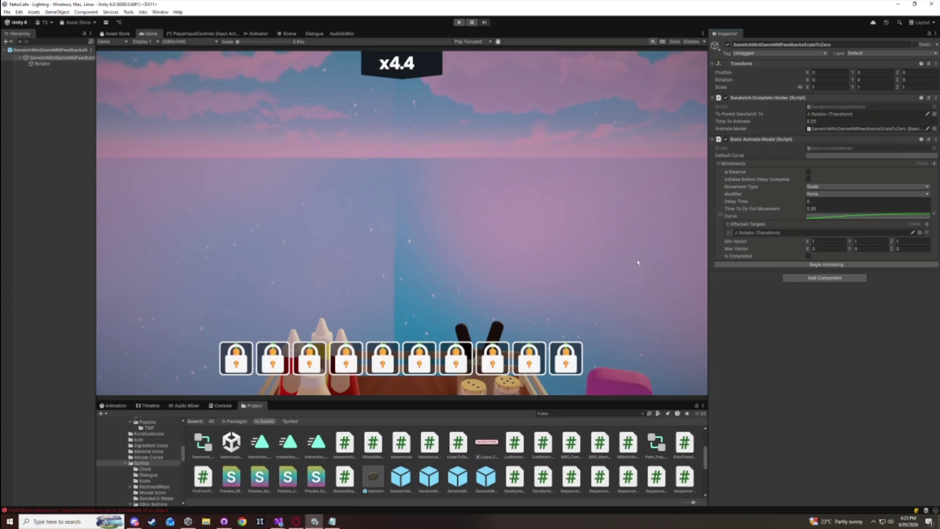
left_click(38, 187)
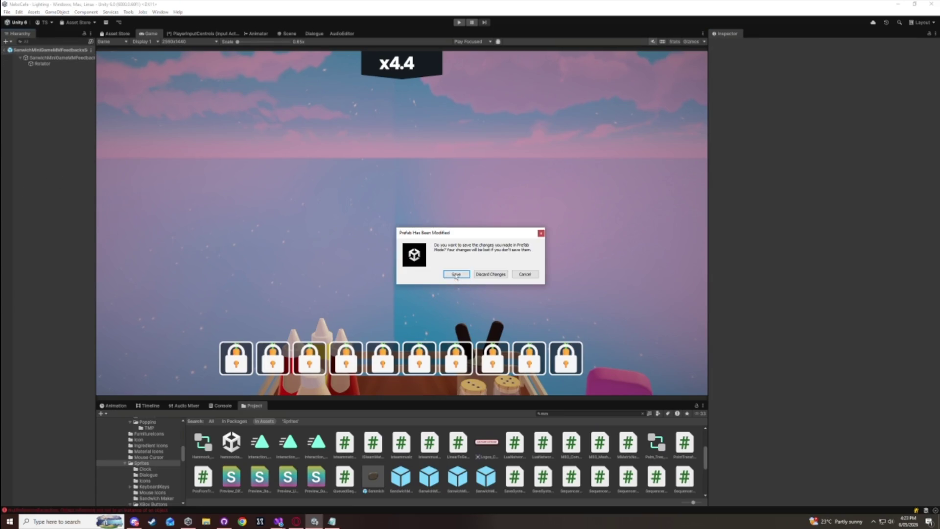
- Save the prefab, serve a grilled chicken, pineapple and lettuce sandwich, then select ScaleToZero
left_click(455, 274)
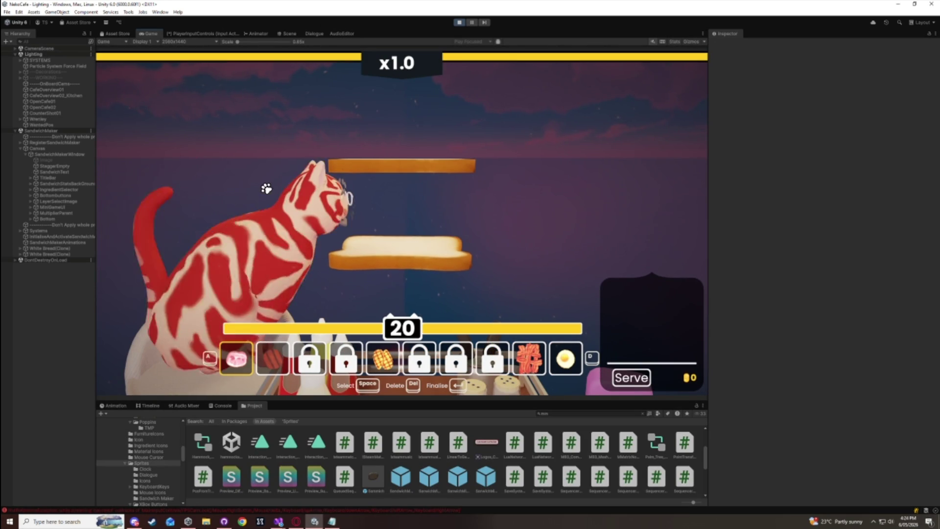
key("d")
key("d")
key("space")
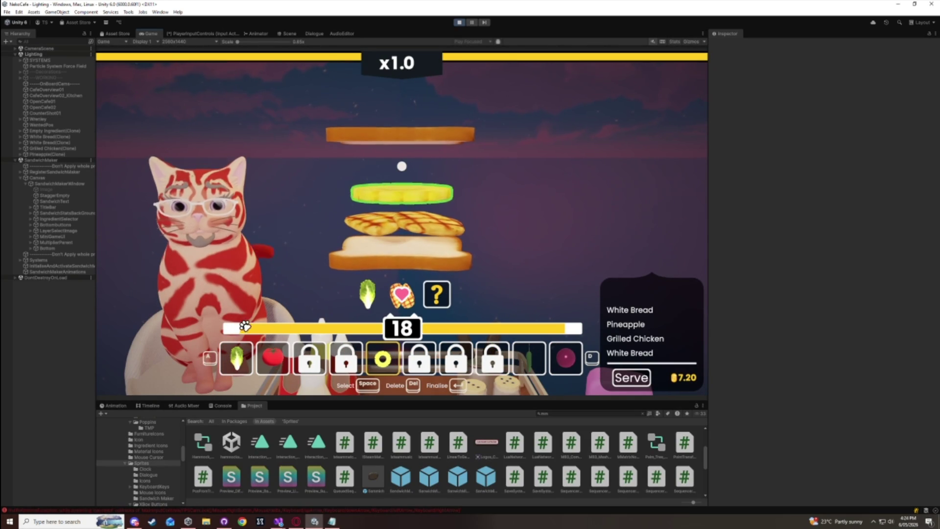
left_click(240, 361)
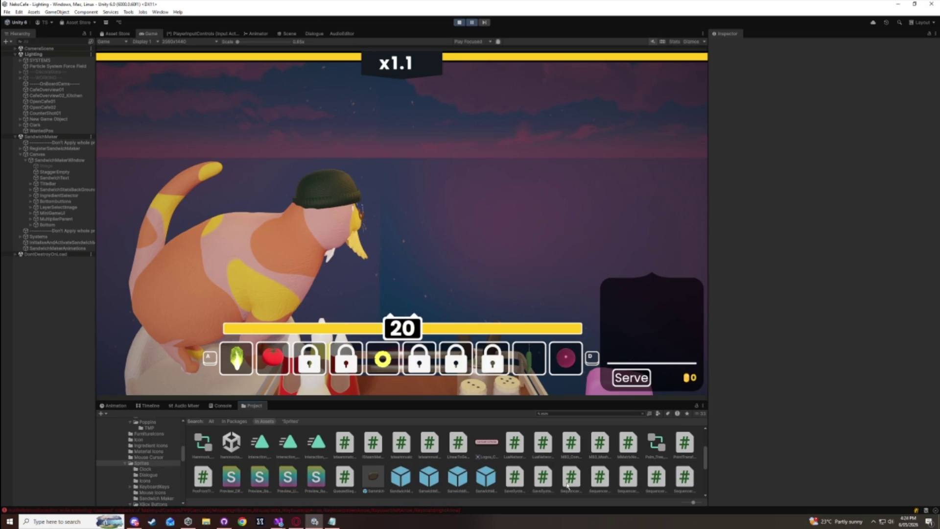
left_click(491, 481)
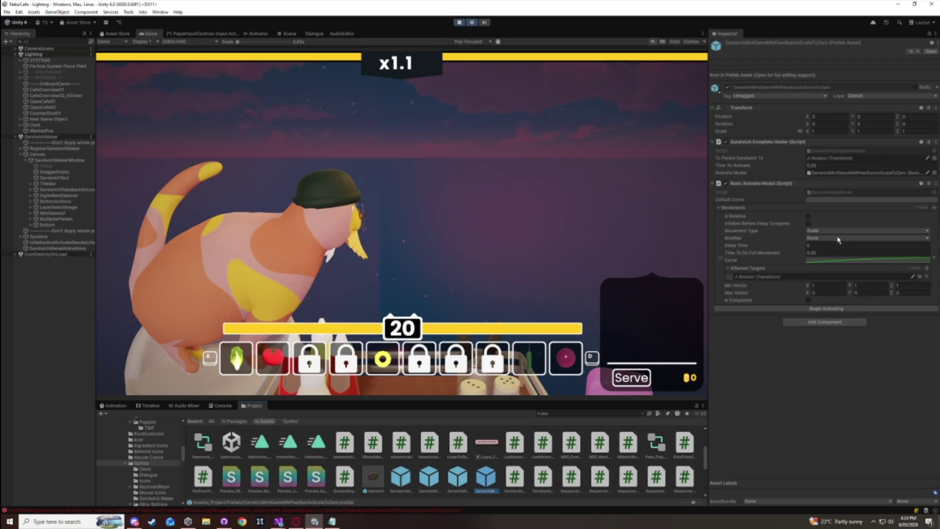
- Open the ScaleToZero scale curve and edit its first key into a -0.1 dip
left_click(835, 253)
left_click(860, 261)
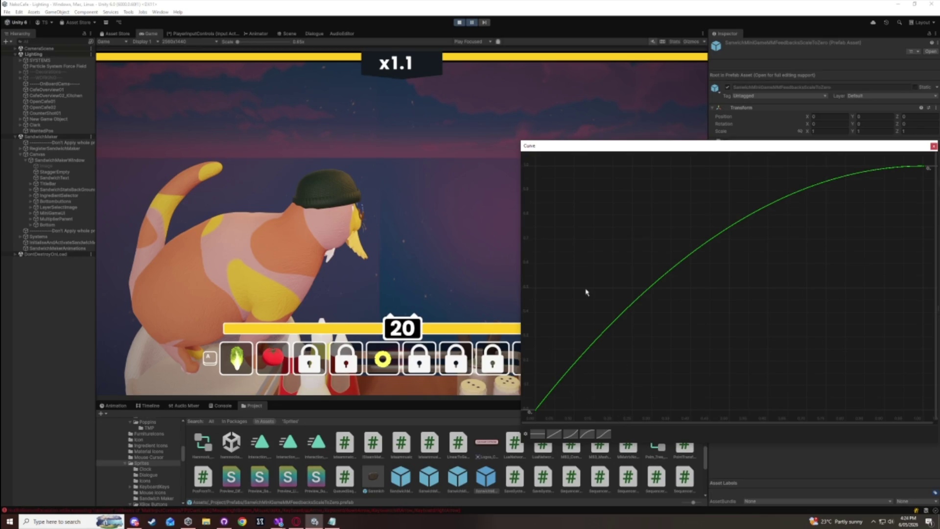
right_click(571, 372)
left_click(581, 381)
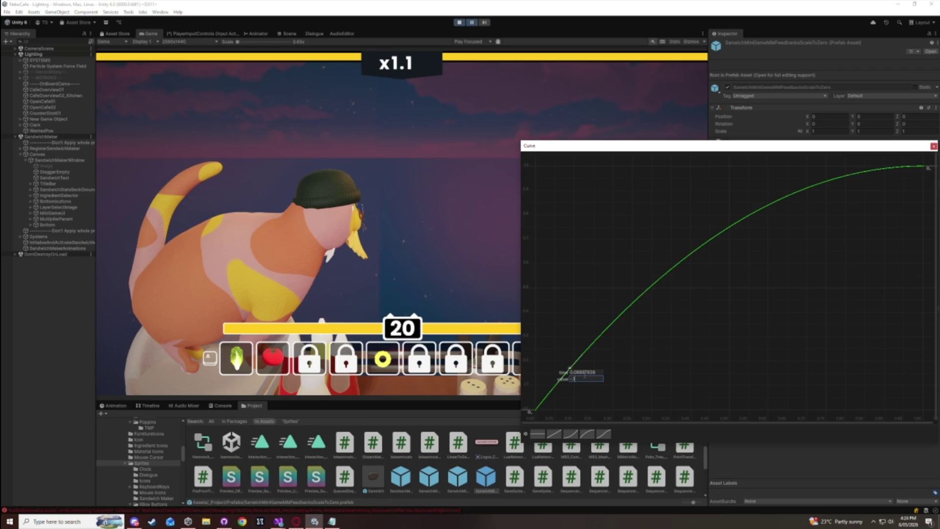
type(".1")
key("Tab")
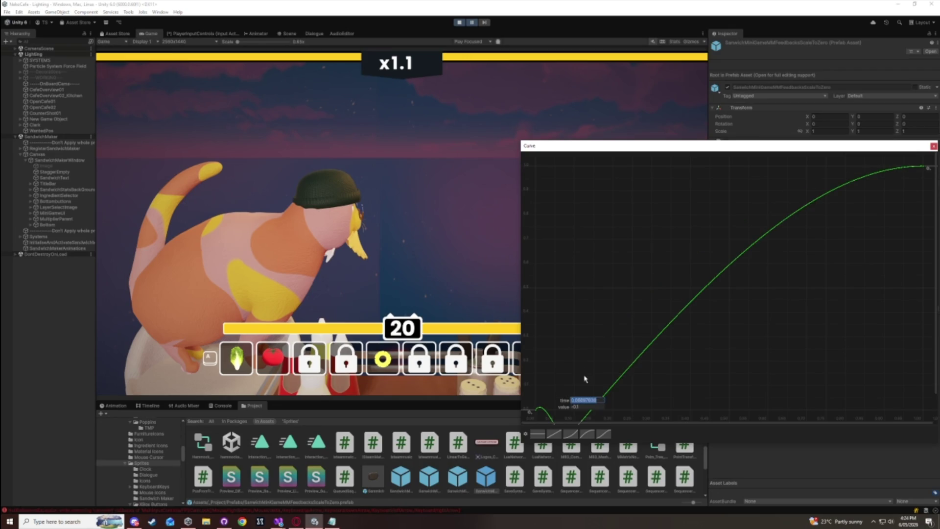
type(".1")
key("Return")
key("f")
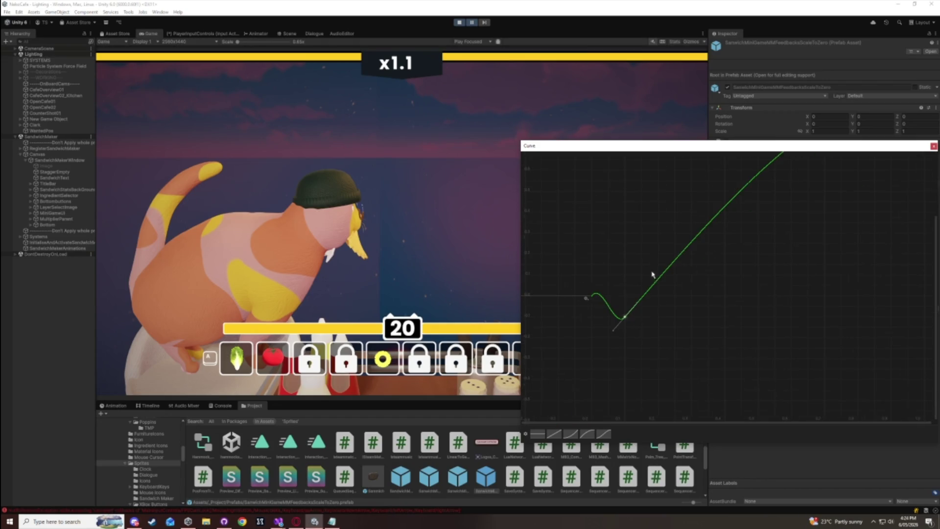
- Flatten the tangents of the first key and the low key
right_click(593, 297)
left_click(614, 344)
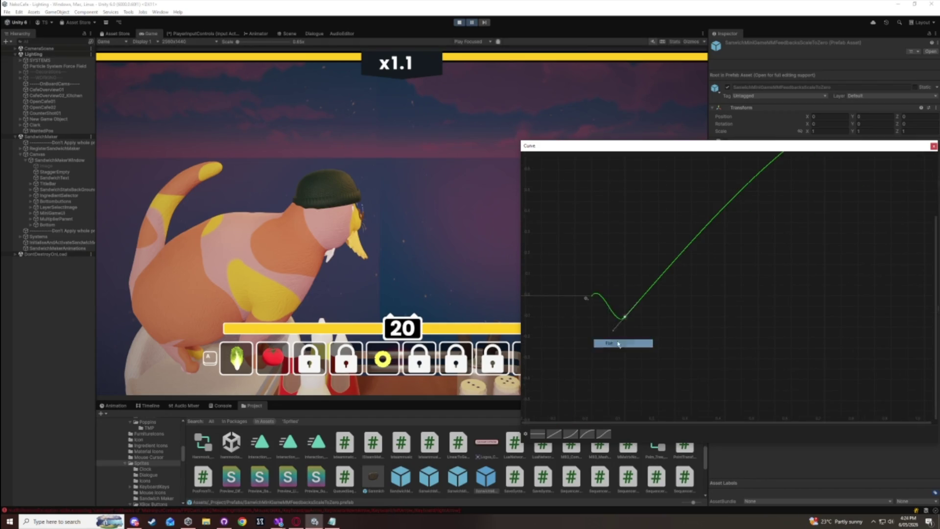
right_click(625, 318)
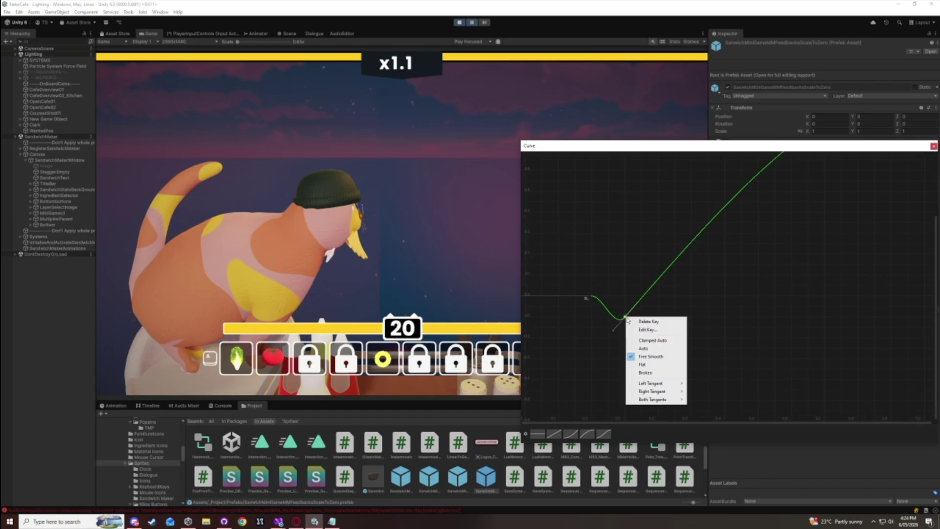
left_click(655, 367)
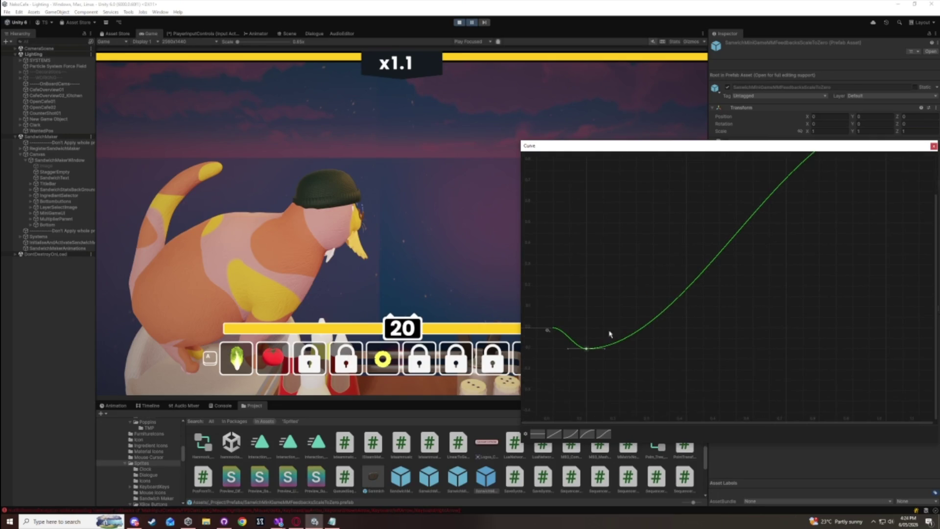
- Set a curve key's exact time and value, flatten the middle key, and close the curve editor
right_click(631, 337)
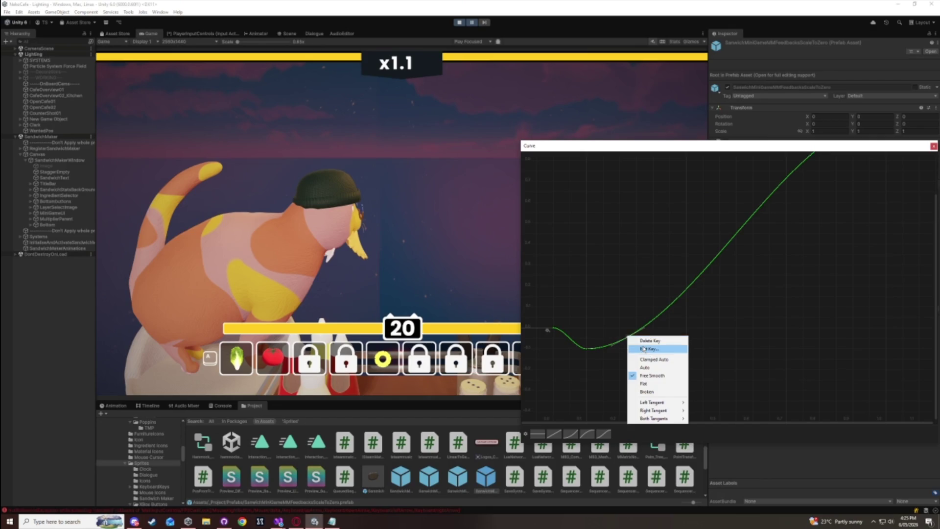
left_click(643, 348)
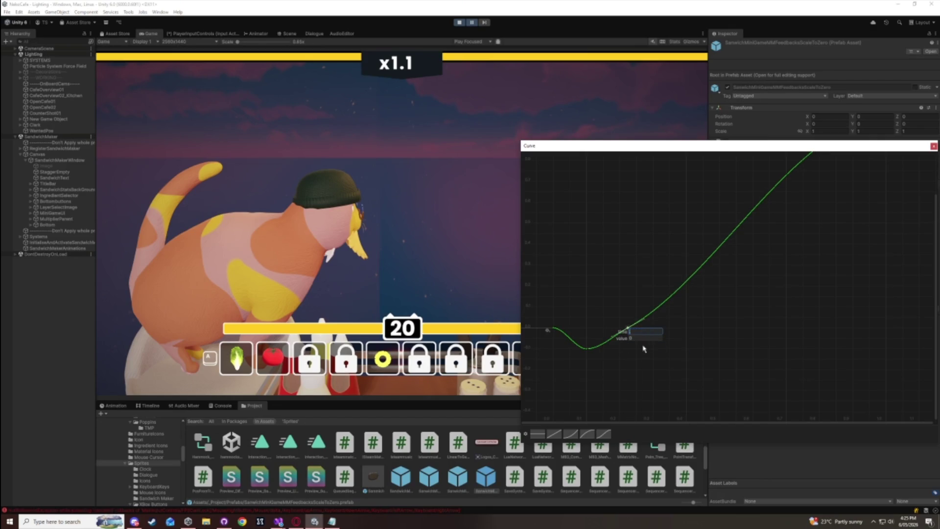
right_click(628, 335)
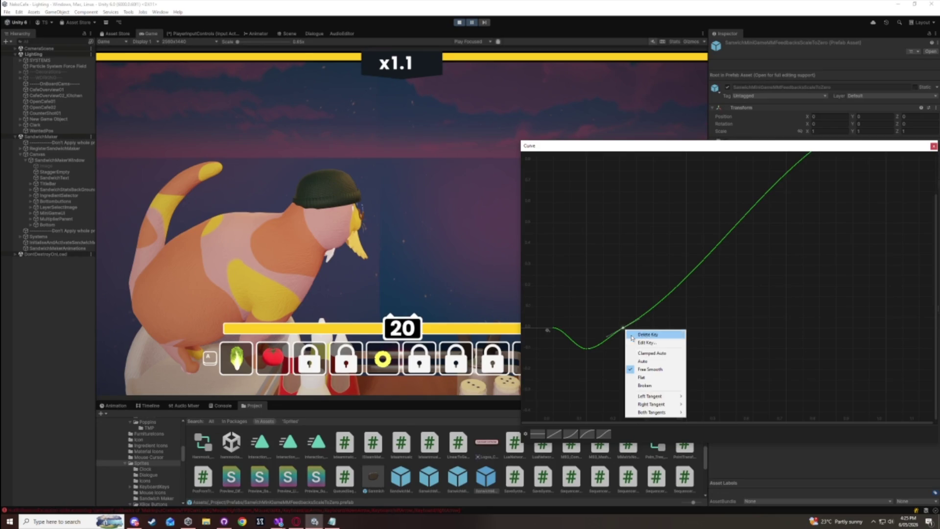
left_click(642, 343)
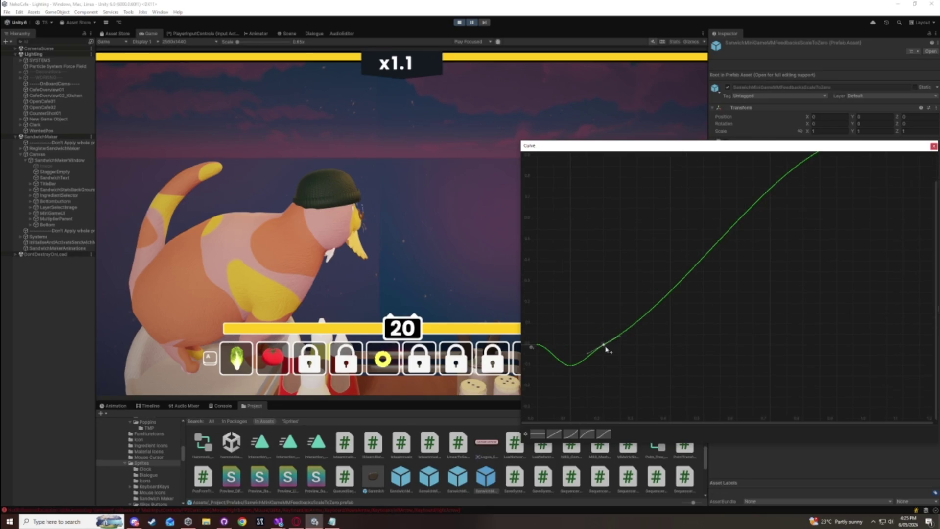
right_click(605, 346)
left_click(625, 394)
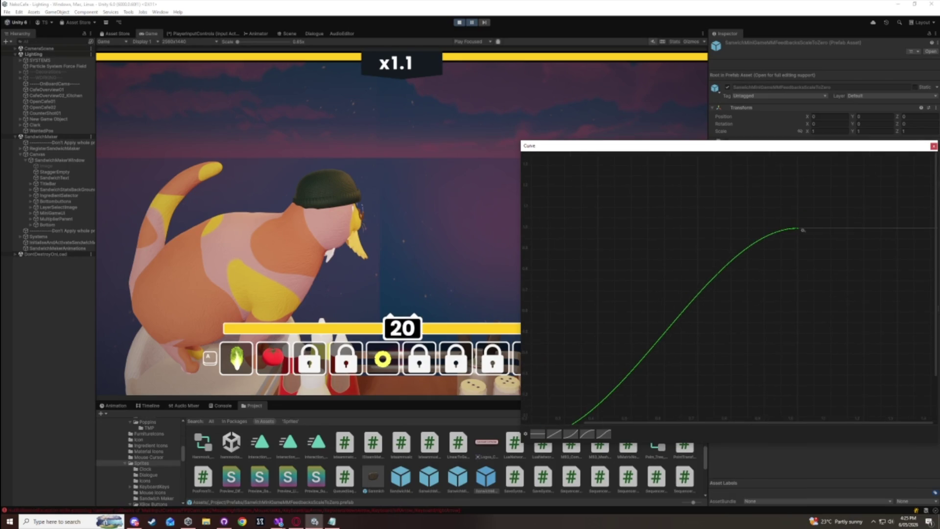
left_click(932, 146)
left_click(461, 55)
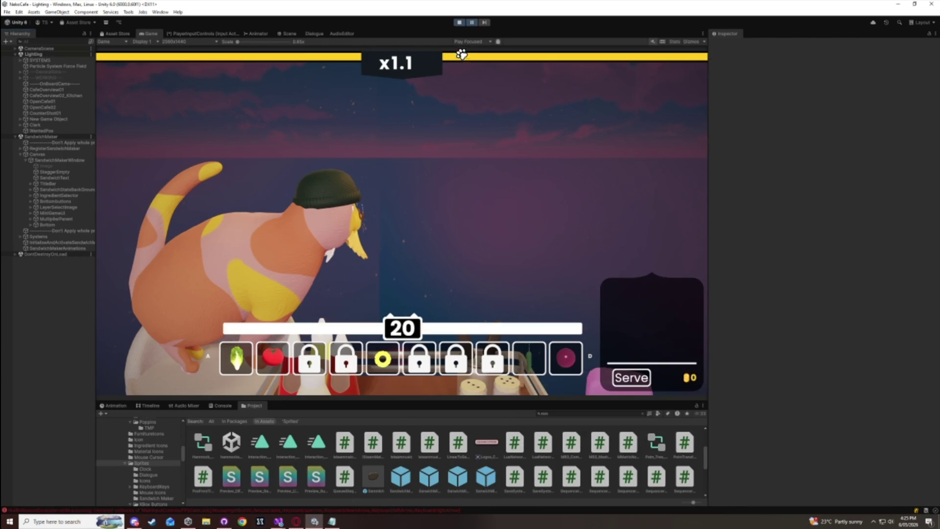
- Resume play, serve a cheese sandwich, then pause and select the ScaleToZero prefab
left_click(473, 23)
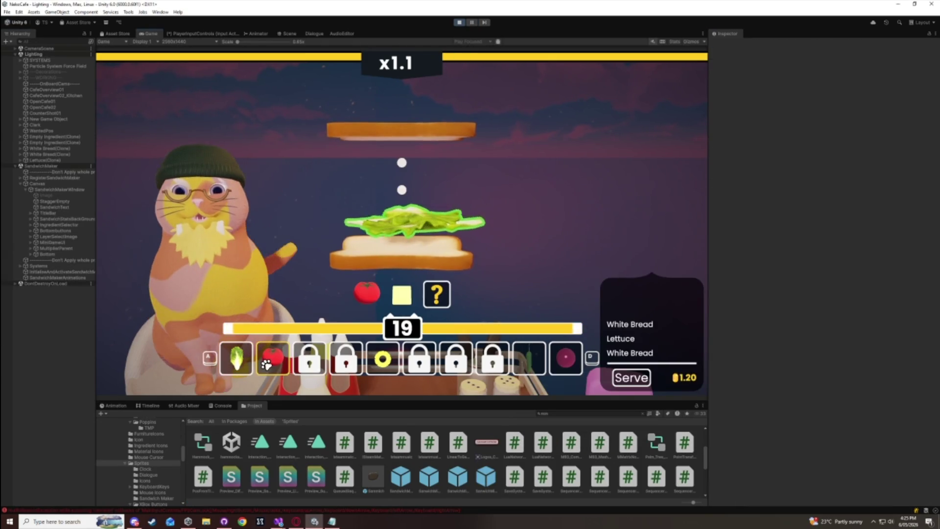
left_click(252, 342)
left_click(241, 327)
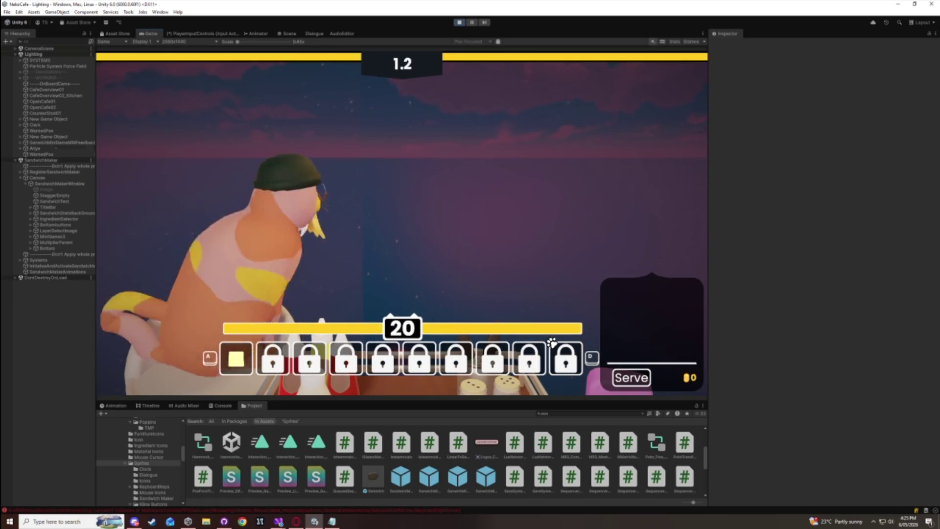
left_click(471, 22)
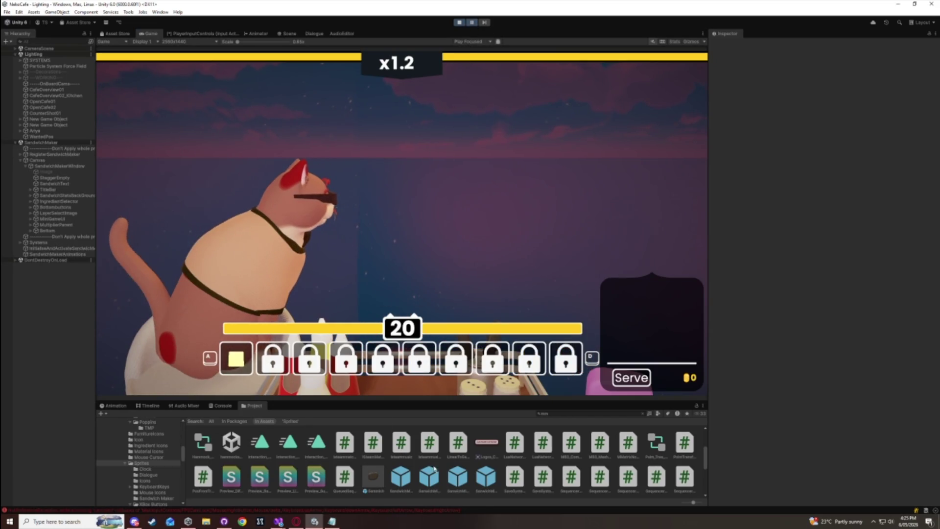
left_click(495, 485)
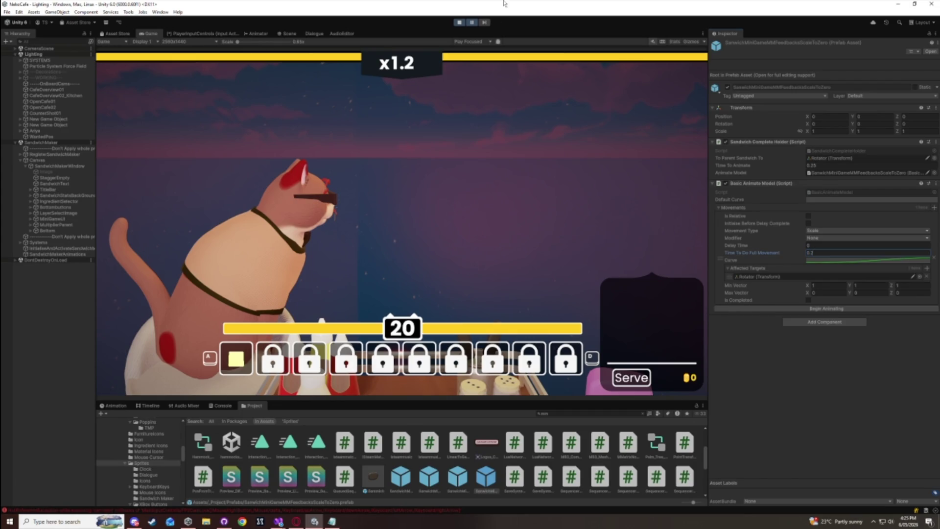
- Resume the game and add ham, grilled chicken and lettuce to a sandwich
left_click(473, 23)
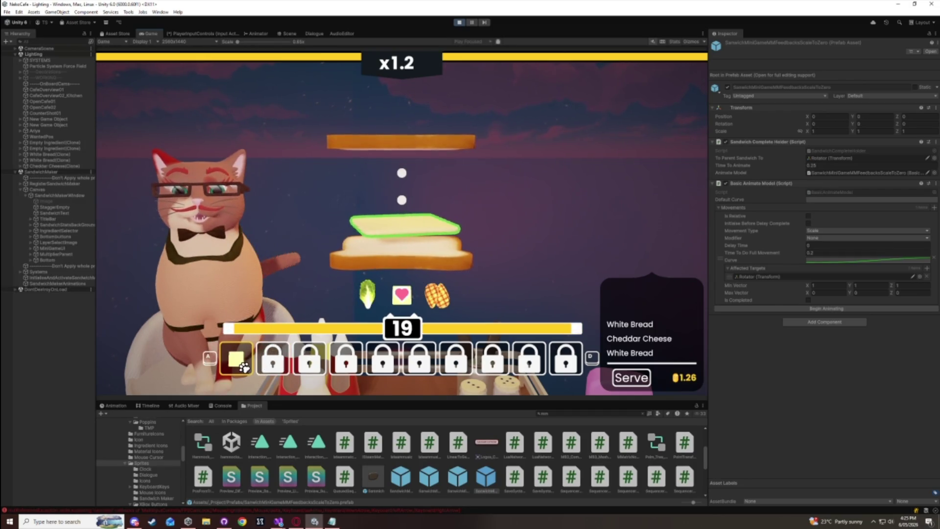
left_click(229, 359)
left_click(374, 359)
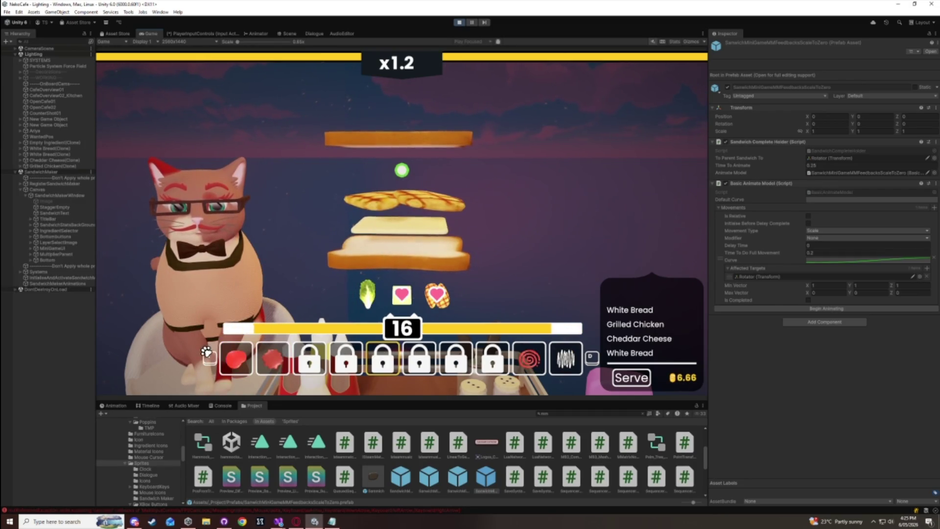
left_click(240, 357)
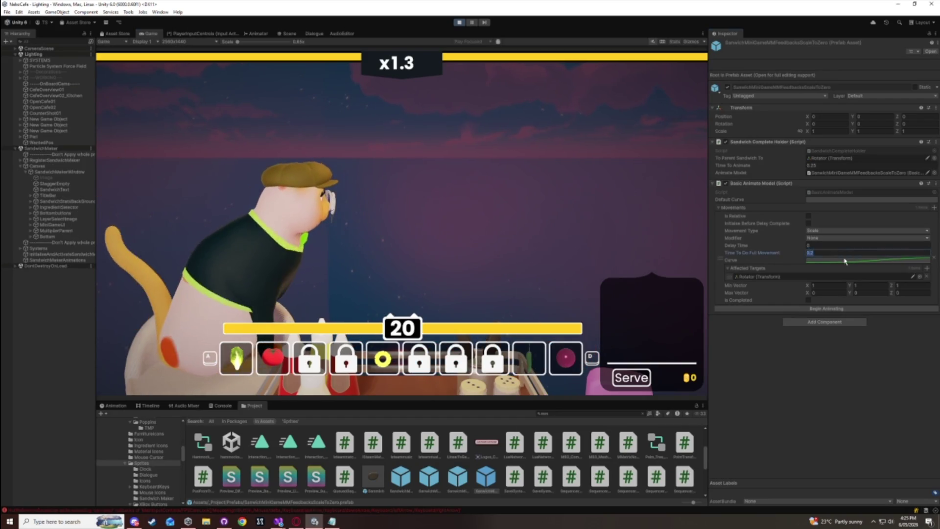
- Check the scale curve, serve a ham sandwich with the D and Space keys, and reopen the curve
left_click(857, 260)
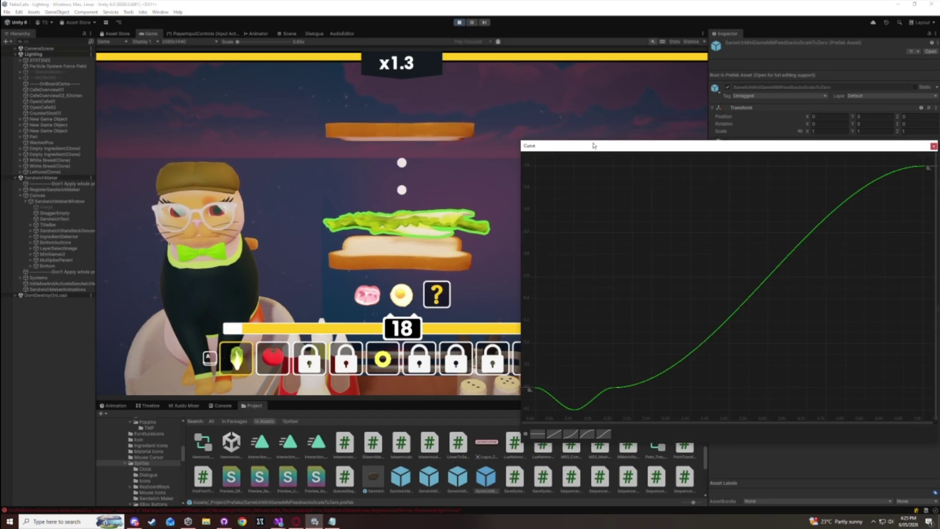
left_click(573, 230)
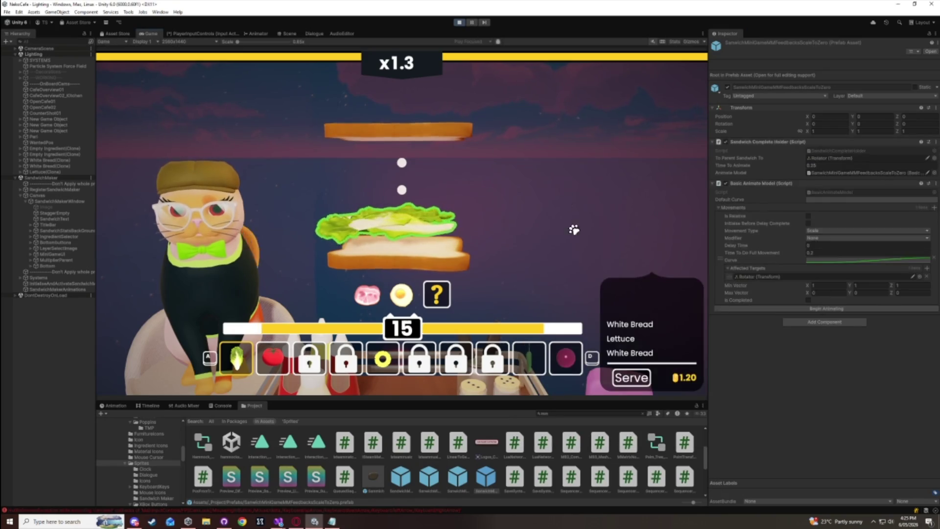
key("d")
key("d")
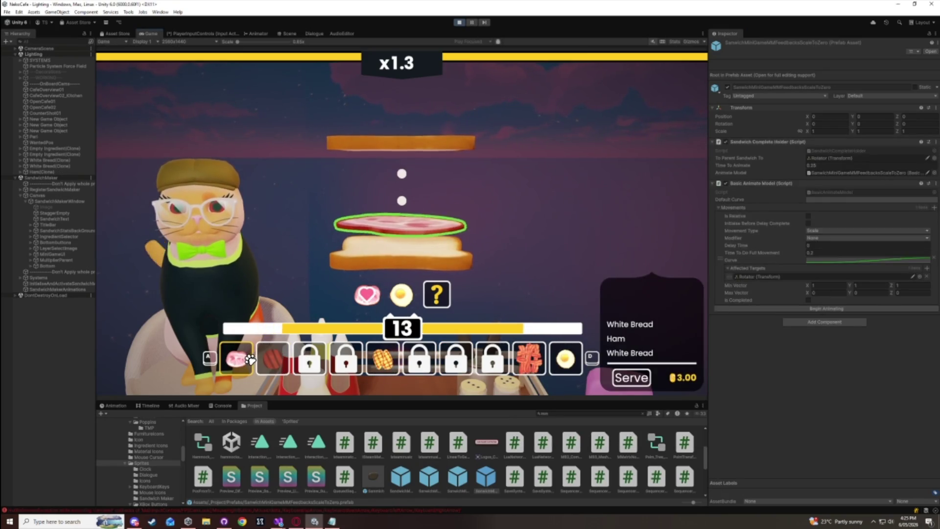
key("space")
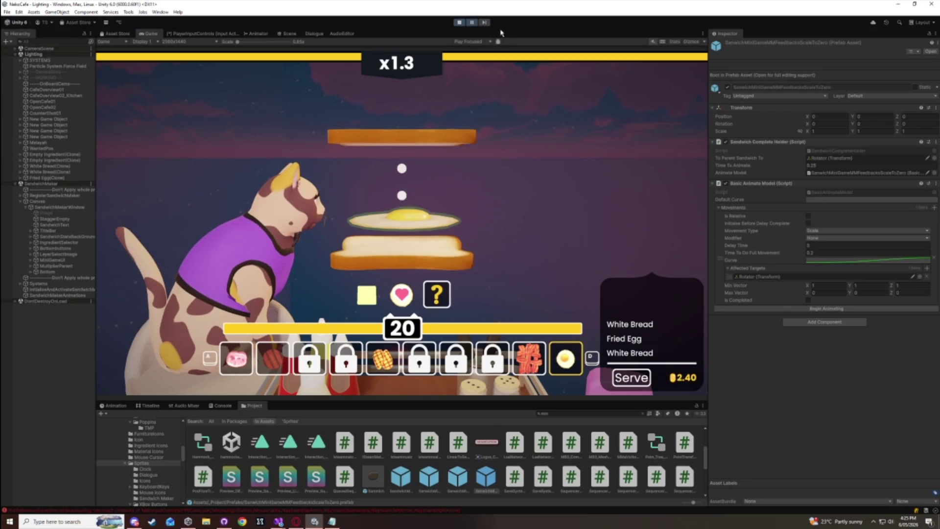
left_click(824, 261)
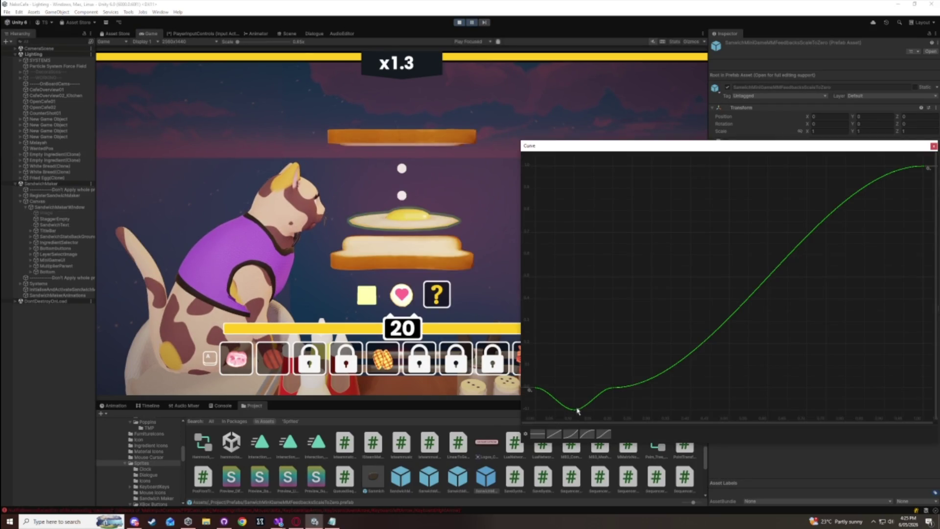
- Move the curve's dip key later and replace another key's old 0.2 time
right_click(574, 412)
left_click(600, 424)
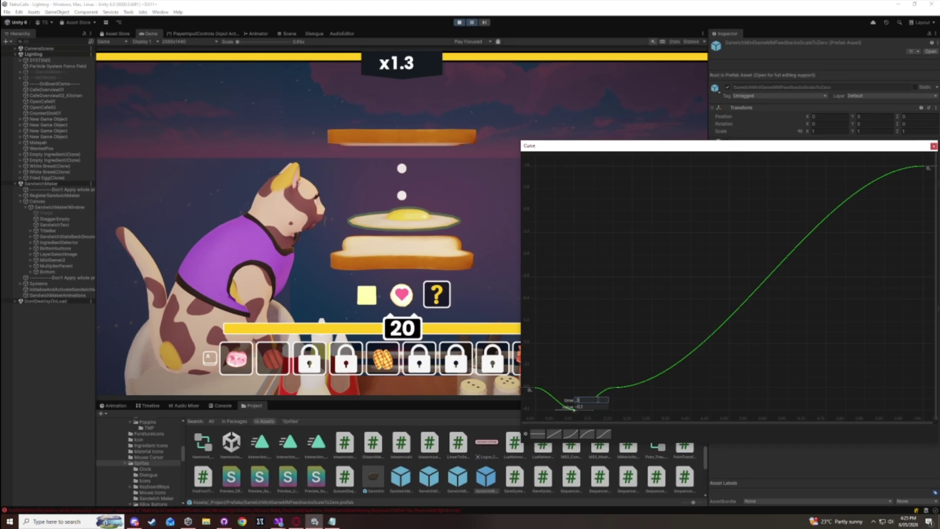
key("Return")
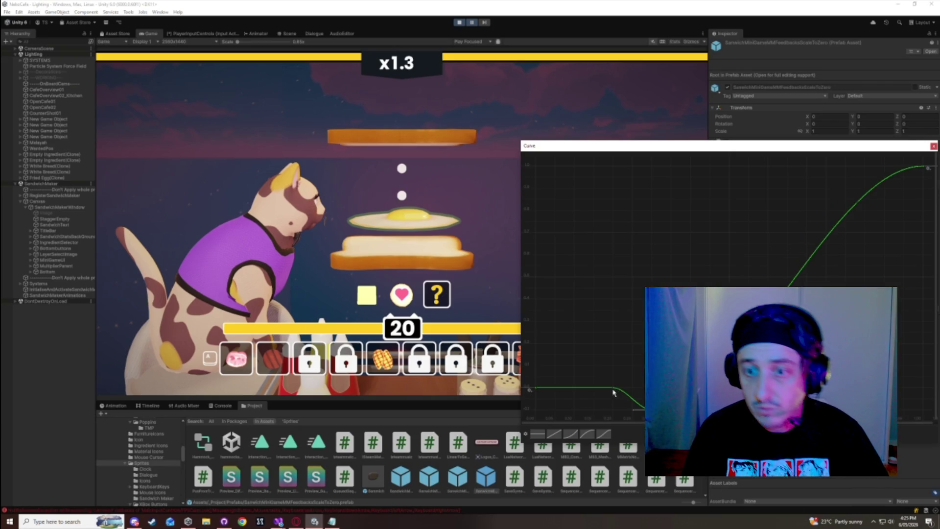
right_click(612, 390)
left_click(630, 402)
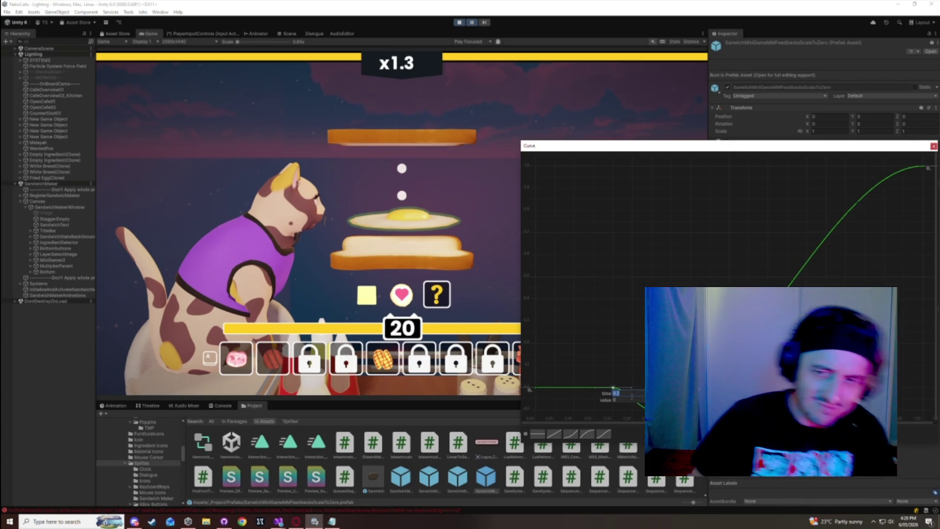
key("BackSpace")
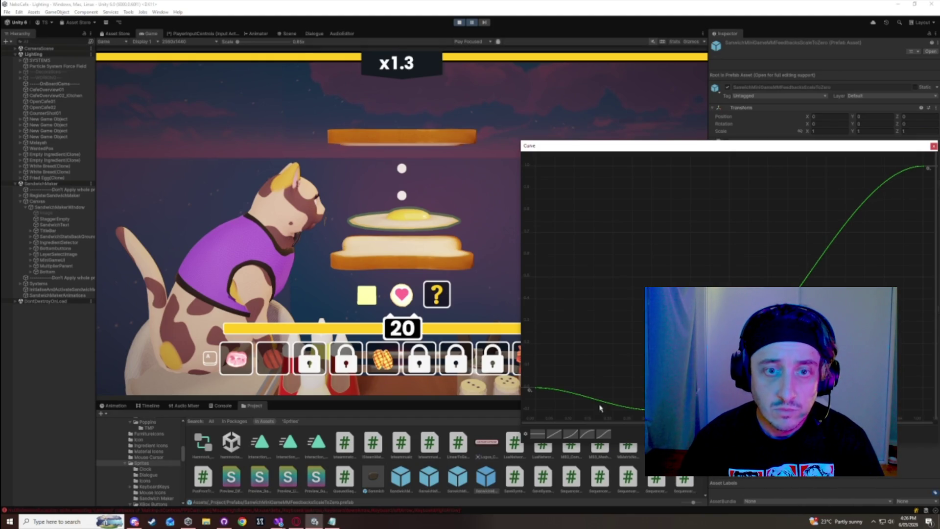
- Close the curve editor and serve a fried egg sandwich topped with bread
left_click(932, 146)
key("space")
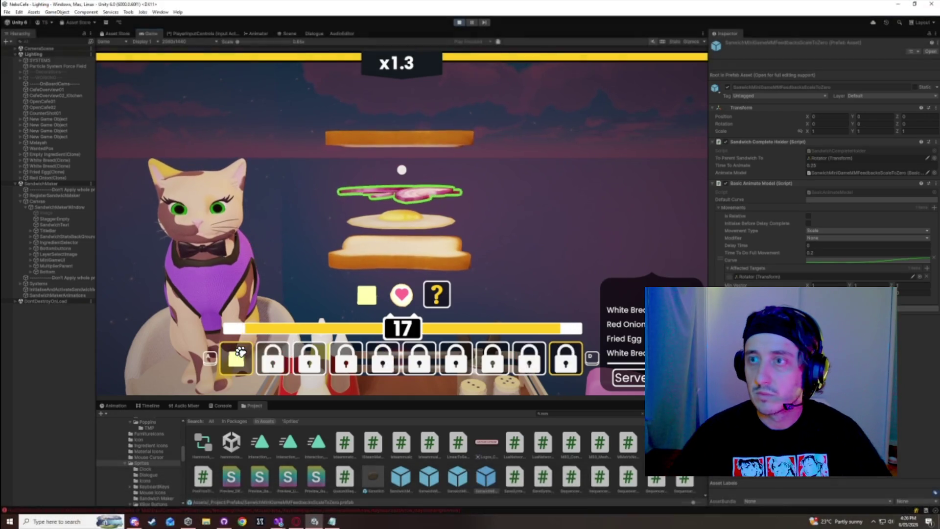
left_click(228, 346)
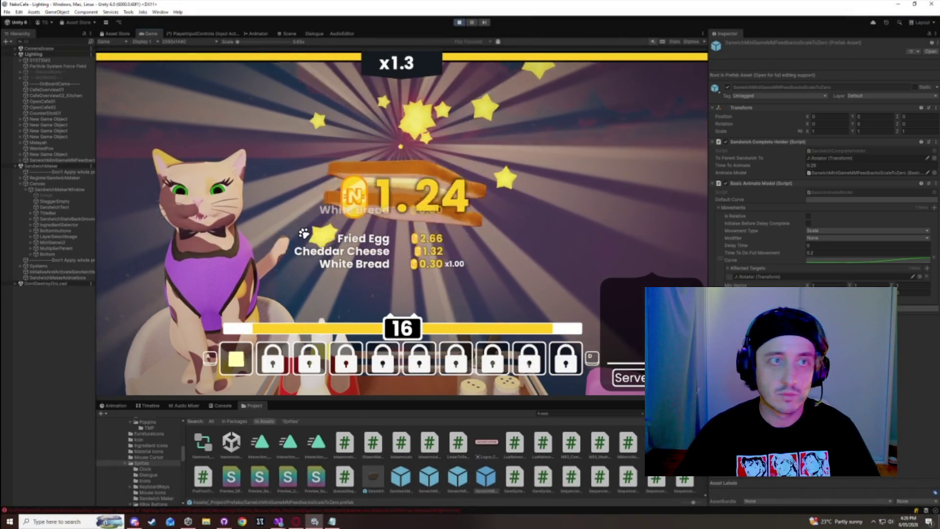
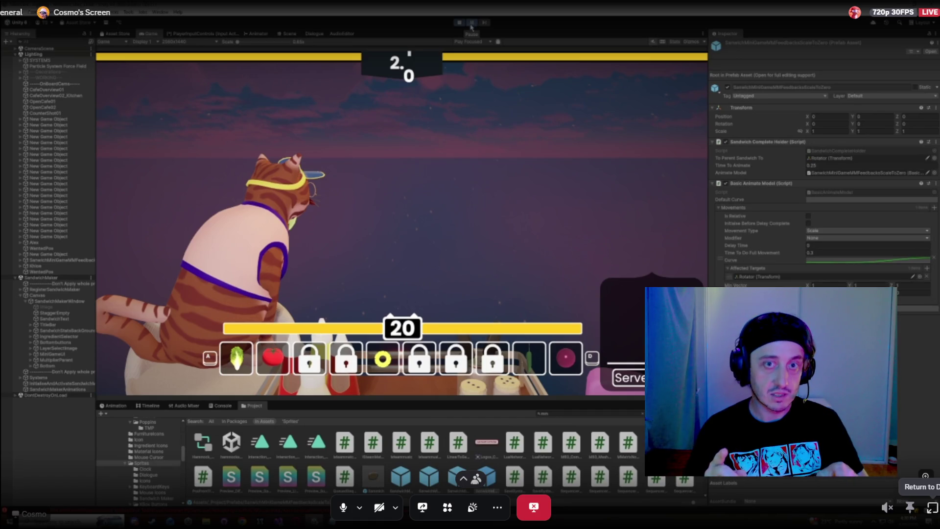
- Resume the streamed playtest to the x4.4 result, then expand Score Card Manager's Animatable Targets list
left_click(474, 24)
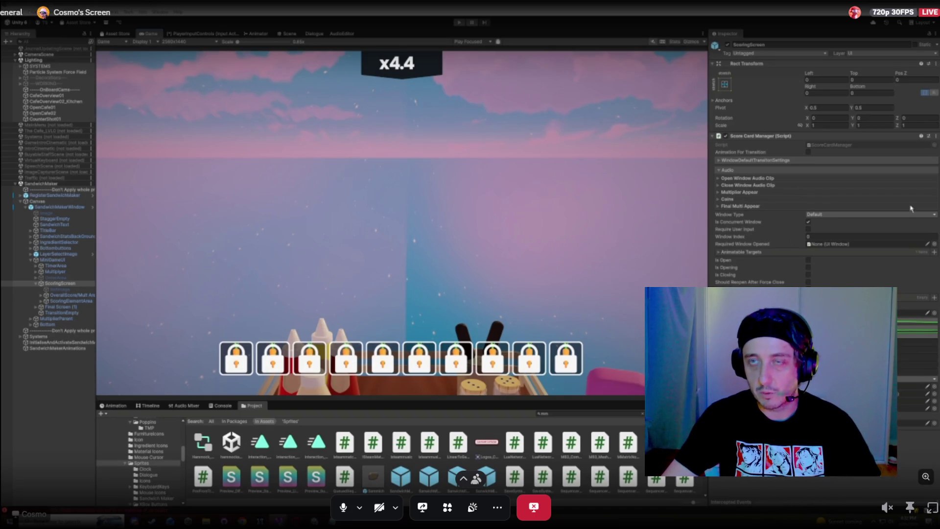
left_click(739, 252)
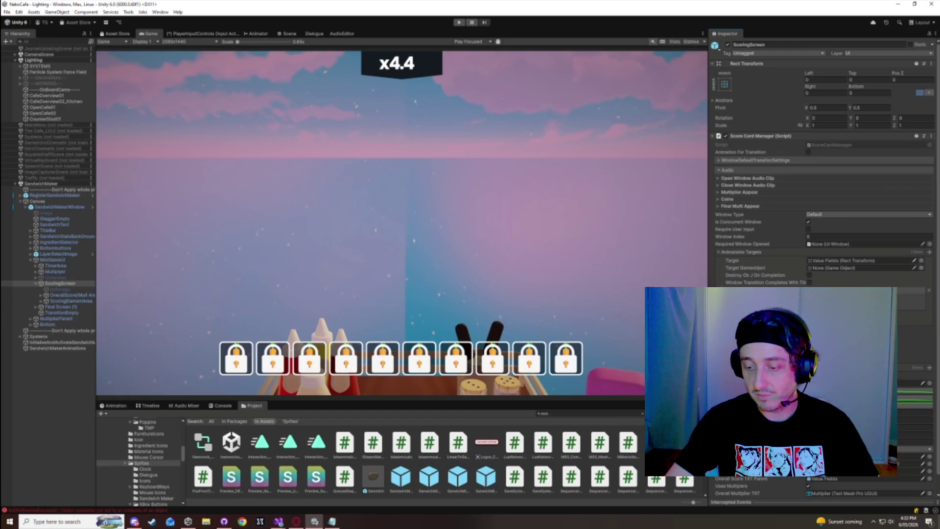
- Inspect Mult Area, Value Fields, MiniGameUI, OrderArea and ScoringScreen's Animatable Targets in the Hierarchy
left_click(740, 251)
left_click(69, 295)
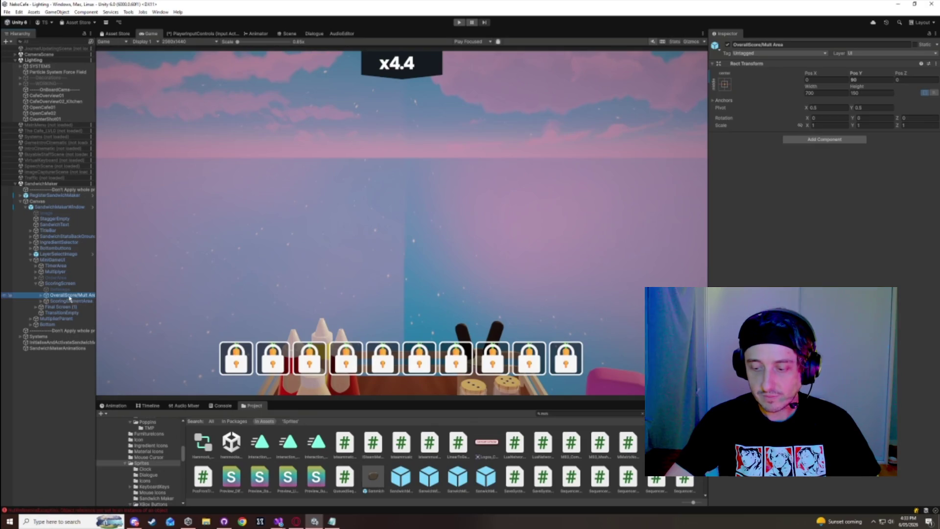
left_click(41, 296)
left_click(61, 301)
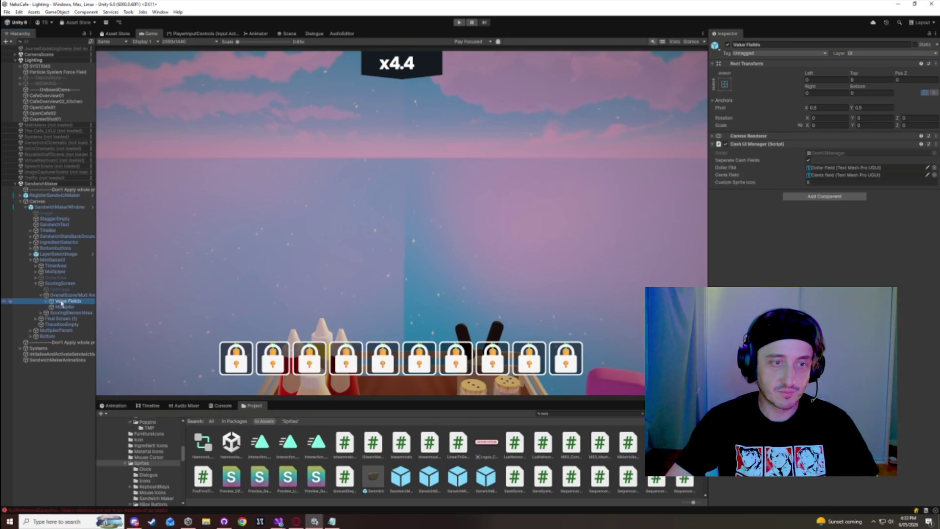
left_click(52, 260)
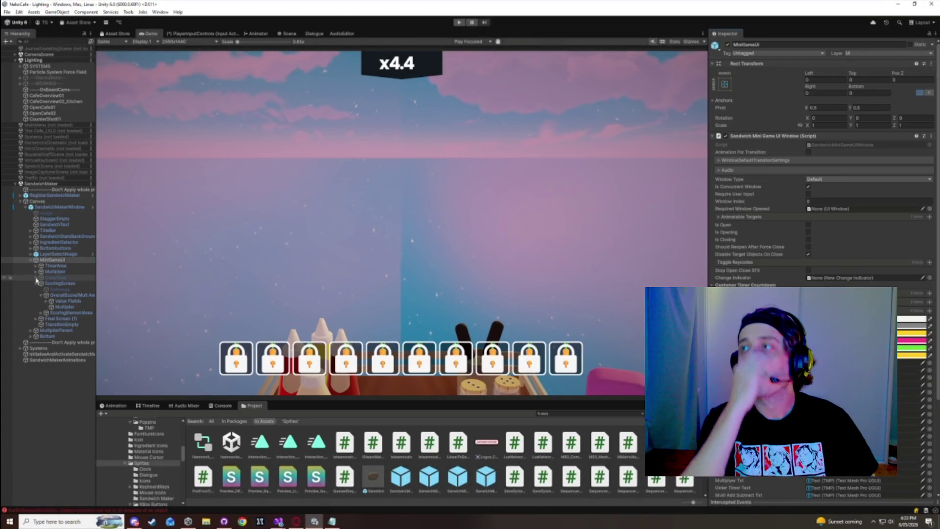
left_click(55, 278)
left_click(57, 283)
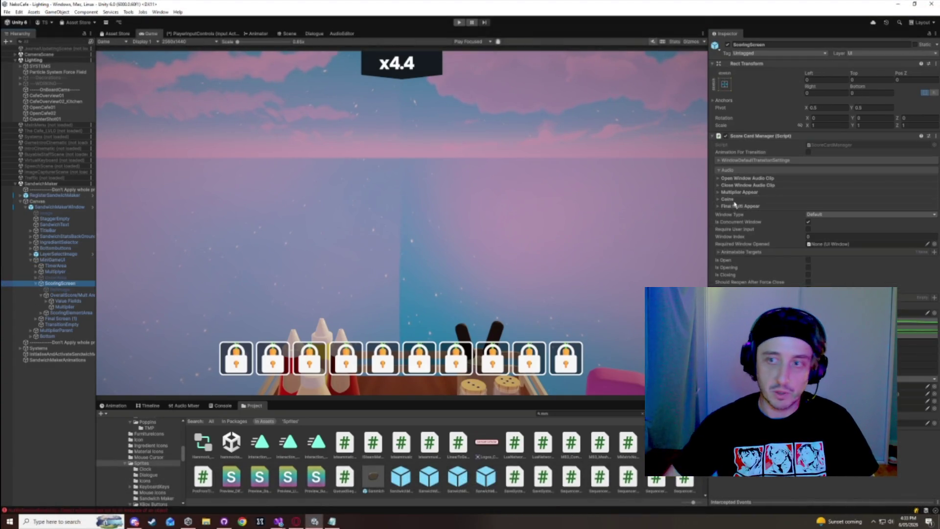
left_click(734, 252)
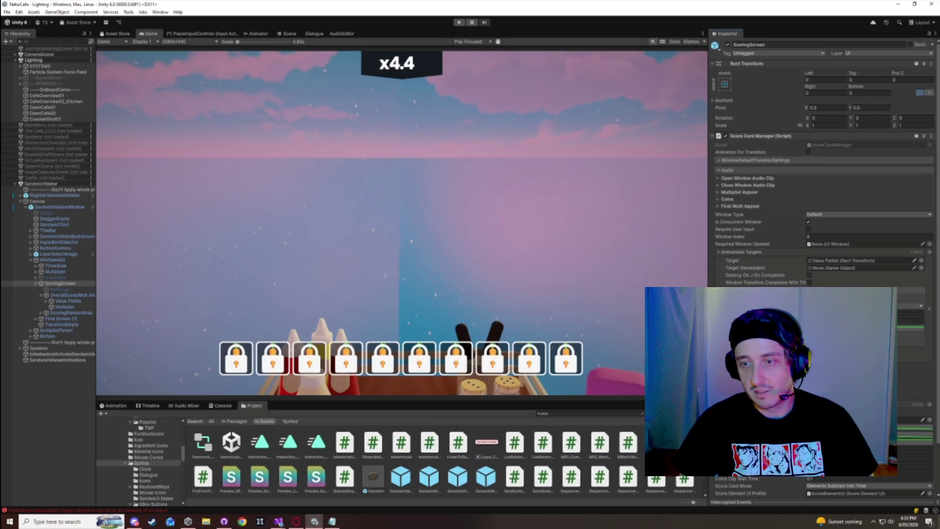
scroll(822, 391, "down", 3)
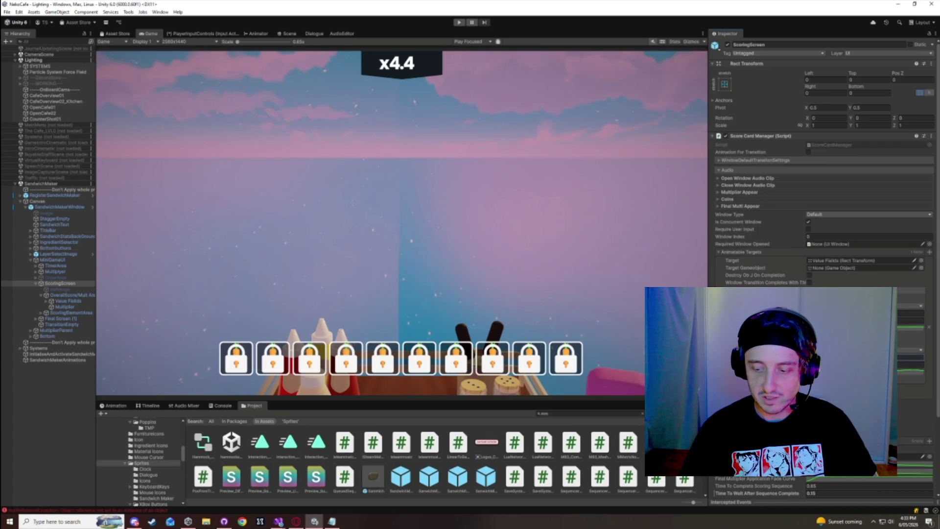
- Expand Systems, inspect TriCustomizer and NekoUIHandler, then deselect and start a new playtest
left_click(20, 348)
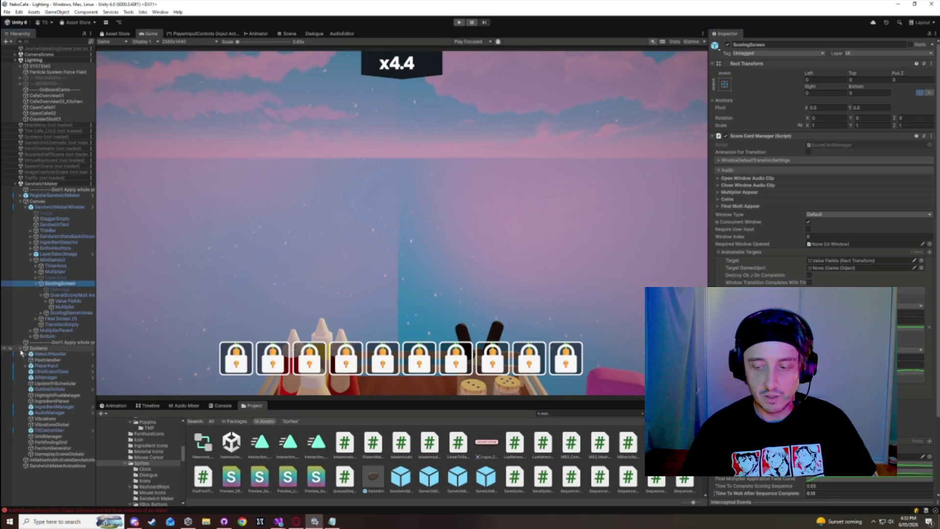
left_click(49, 430)
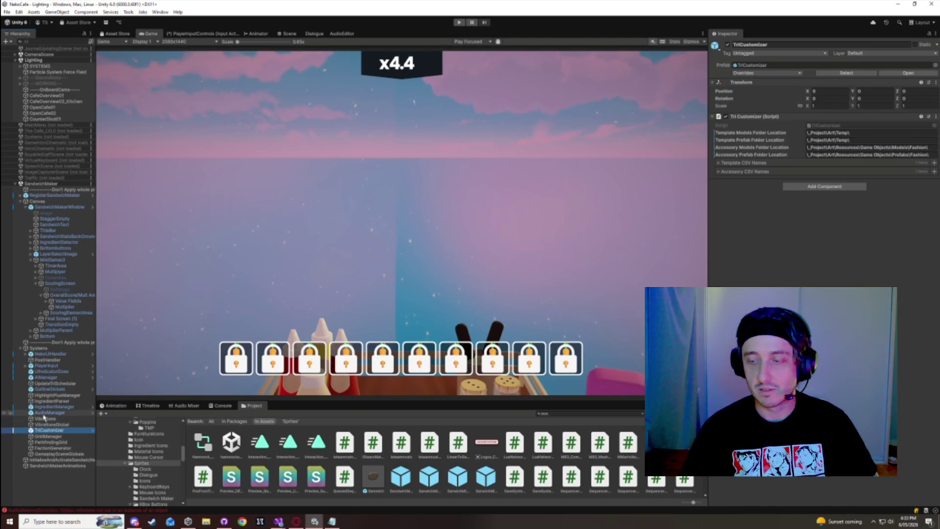
left_click(50, 353)
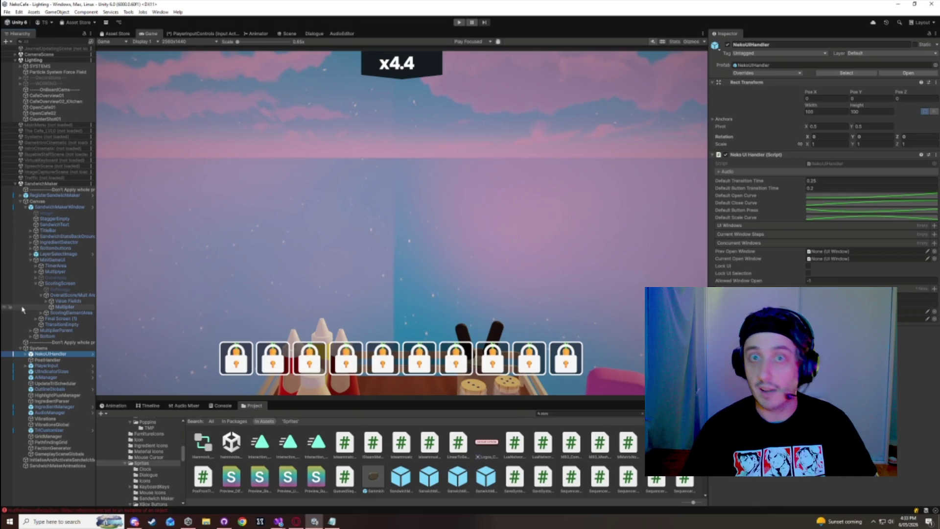
left_click(57, 284)
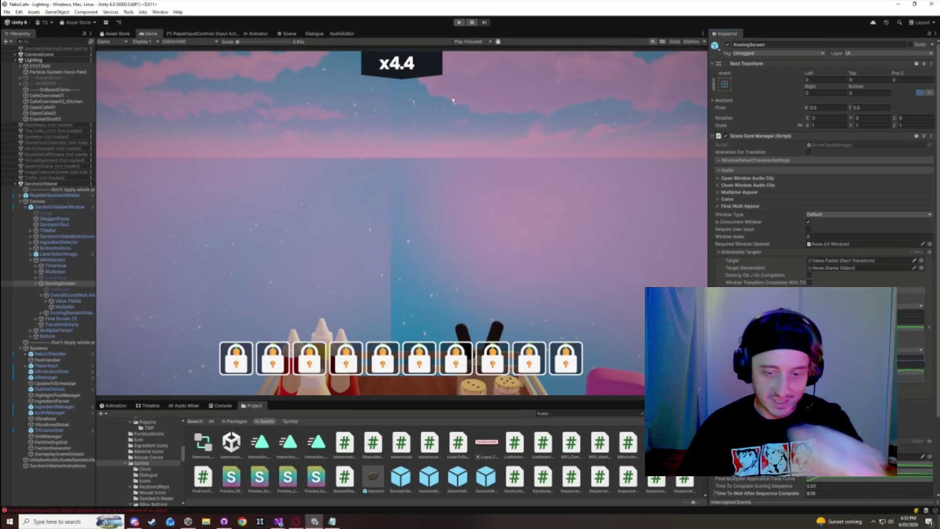
left_click(49, 166)
left_click(458, 23)
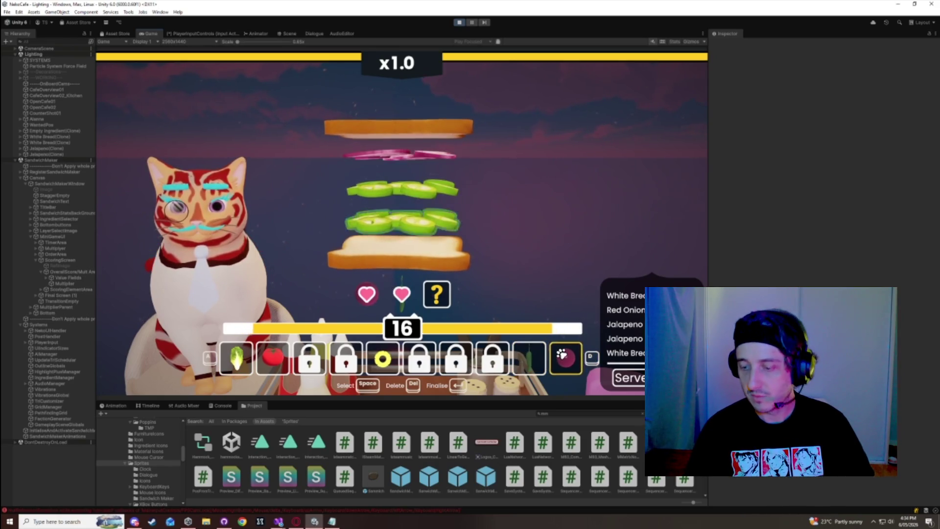
- Build and serve sandwiches, finishing a bacon and cheddar one on white bread at x1.3
key("Return")
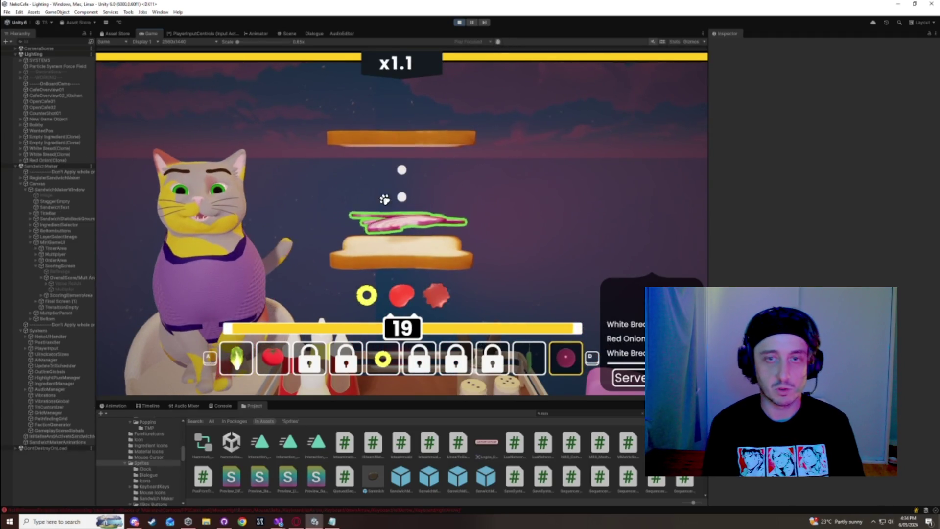
left_click(272, 359)
left_click(272, 359)
left_click(272, 358)
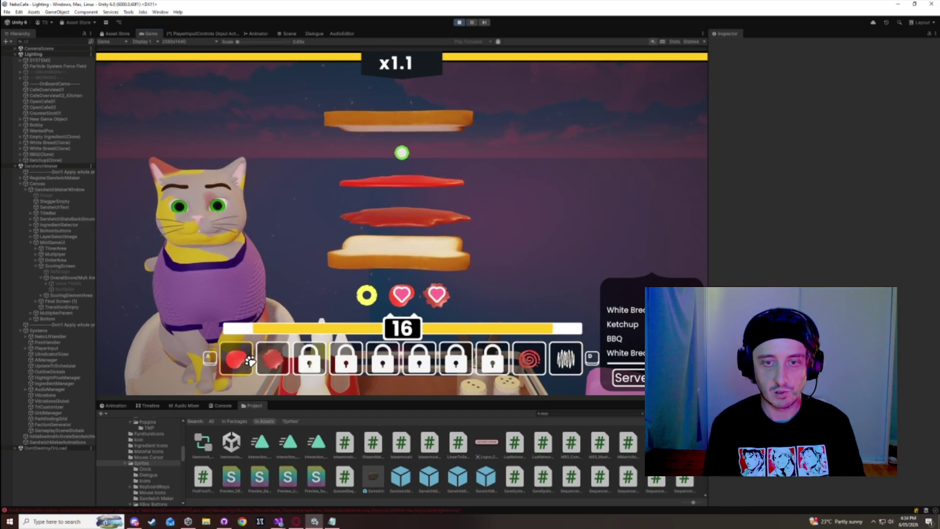
left_click(383, 358)
left_click(629, 377)
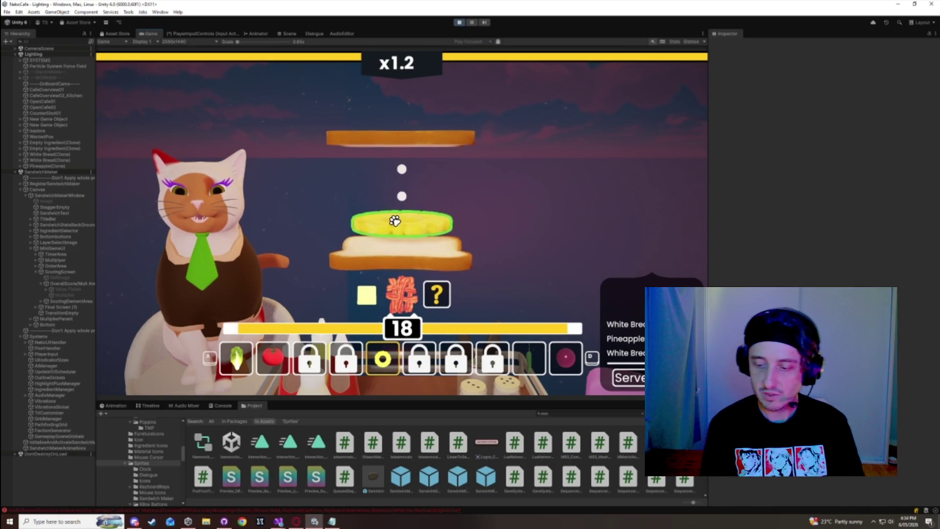
key("space")
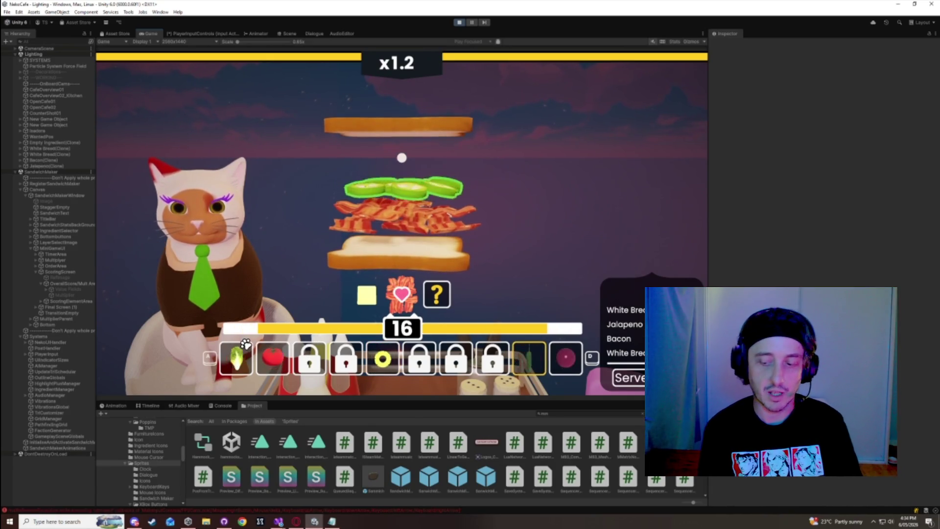
key("space")
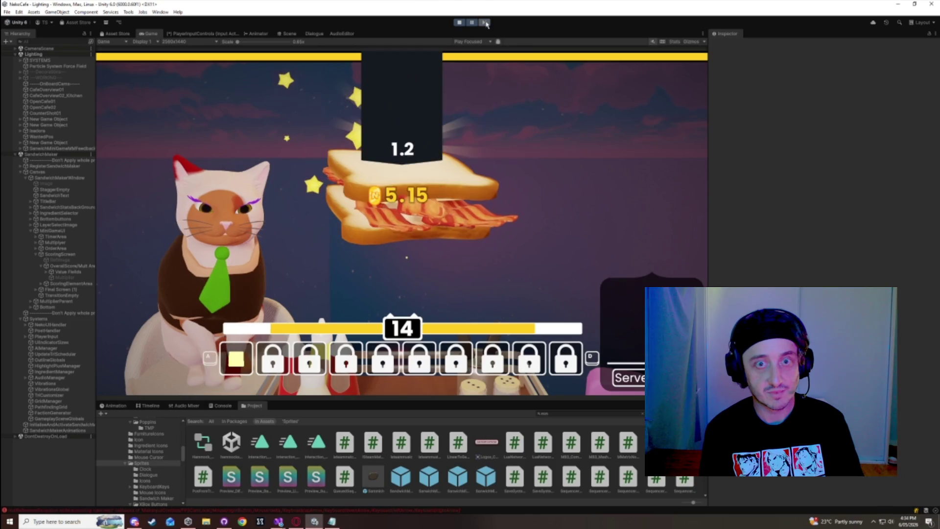
- Check ScoringScreen's multiplier timing fields, then resume and pause play once the multiplier hits 1.4
left_click(60, 255)
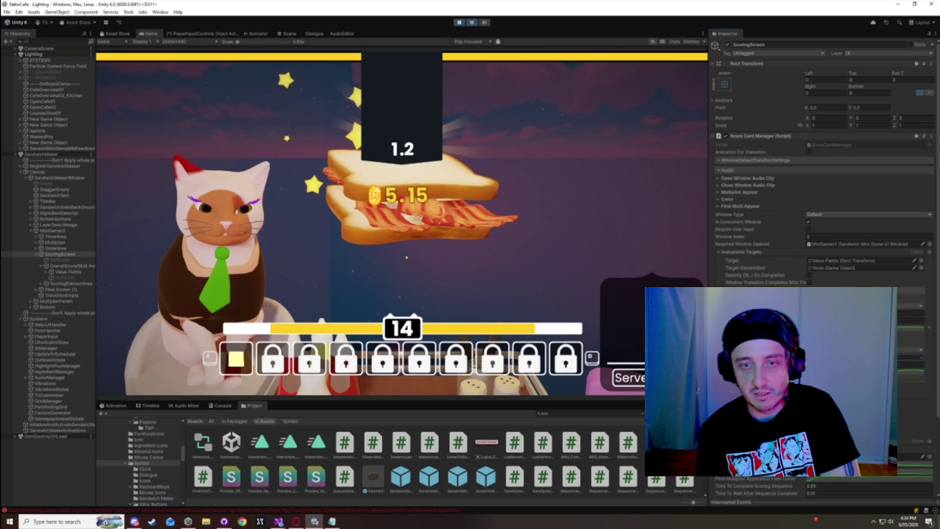
scroll(825, 262, "down", 1)
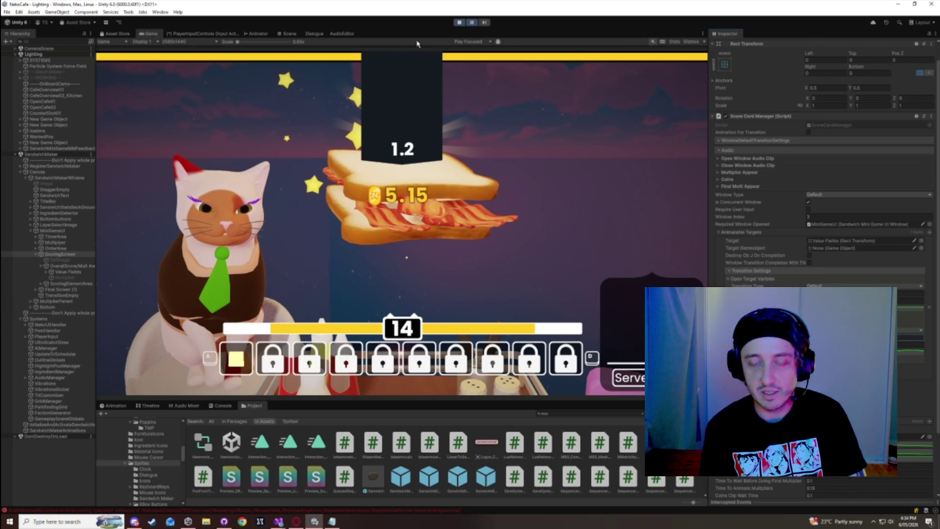
left_click(472, 22)
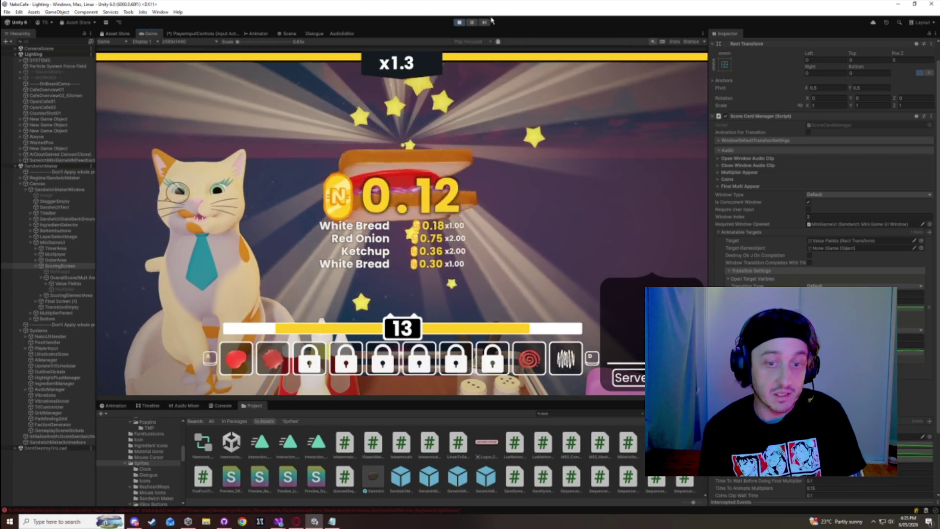
left_click(472, 23)
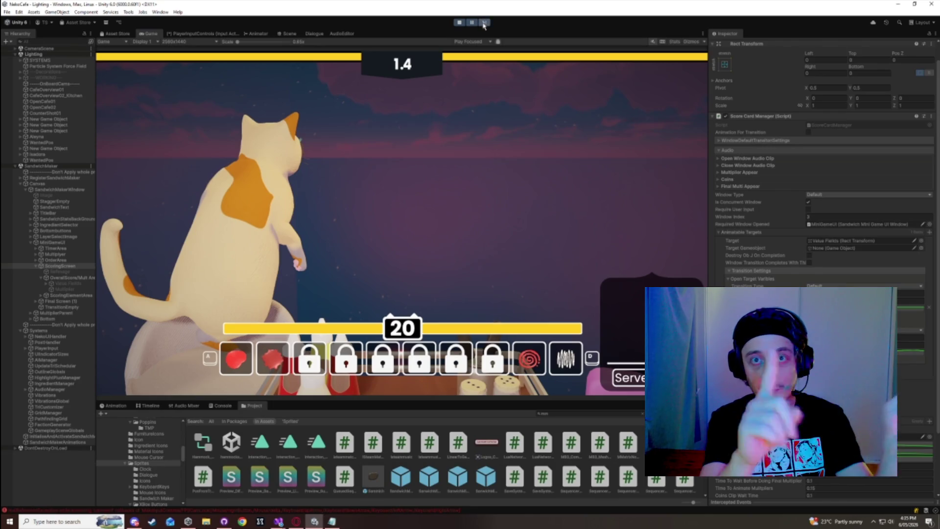
- Resume play and stack a white bread and grilled chicken sandwich, reaching x1.5
left_click(472, 23)
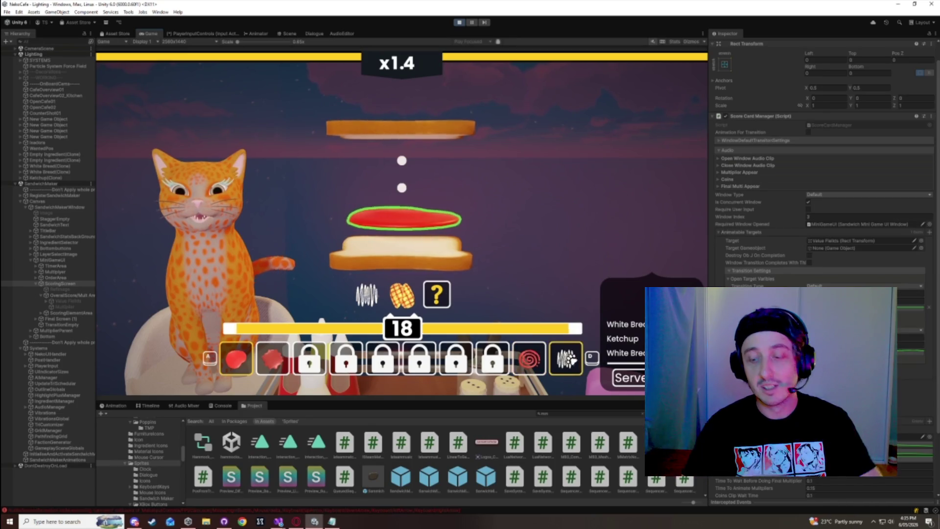
left_click(380, 360)
left_click(565, 359)
left_click(380, 360)
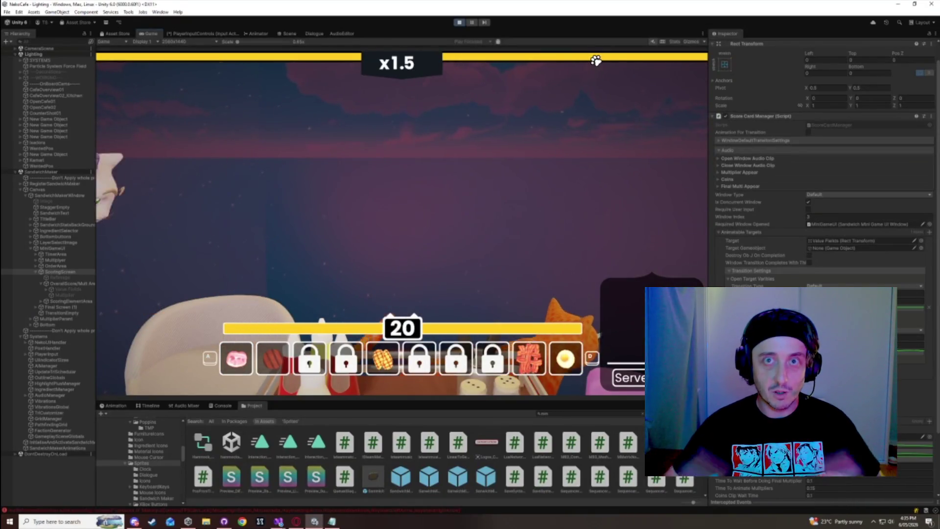
- Pause the game, collapse the Animatable Targets list, and stop the playtest
left_click(472, 23)
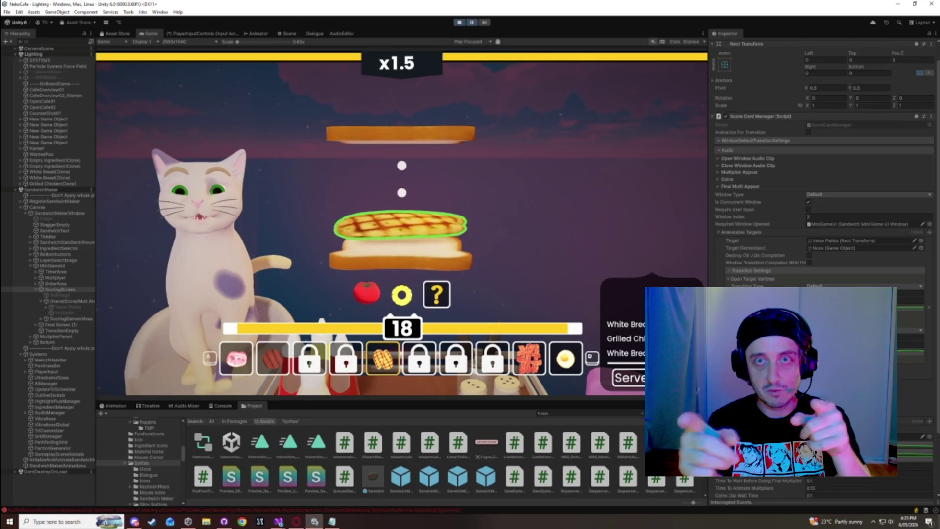
left_click(752, 232)
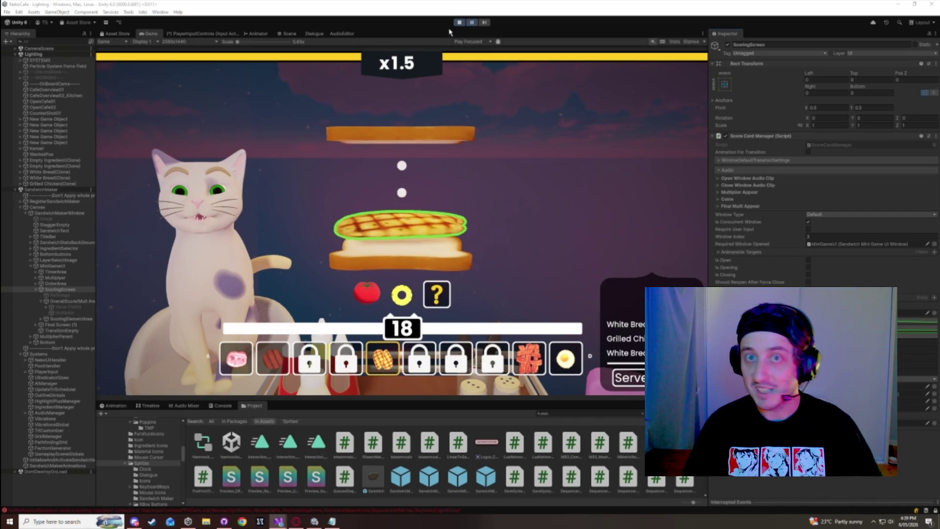
left_click(462, 23)
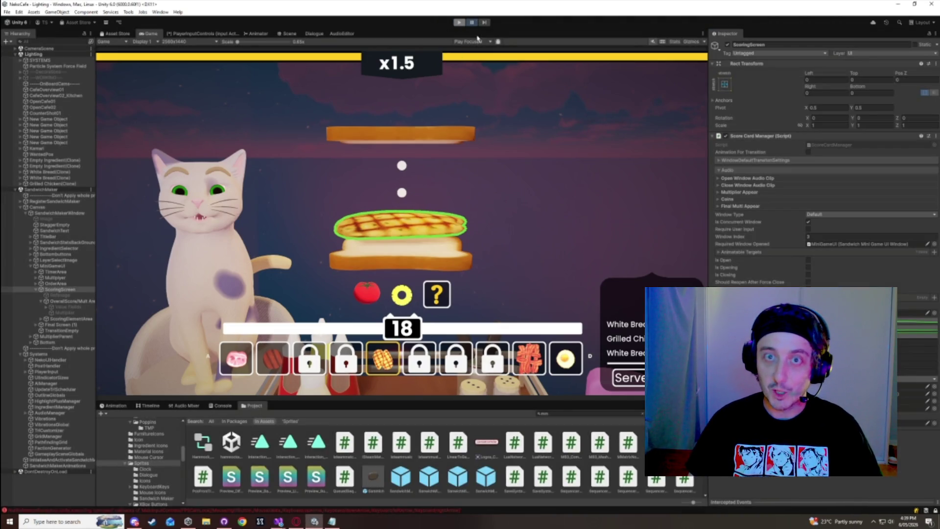
- Exit play mode, widen the Game view and Hierarchy, and collapse then re-expand SandwichMaker
left_click(472, 22)
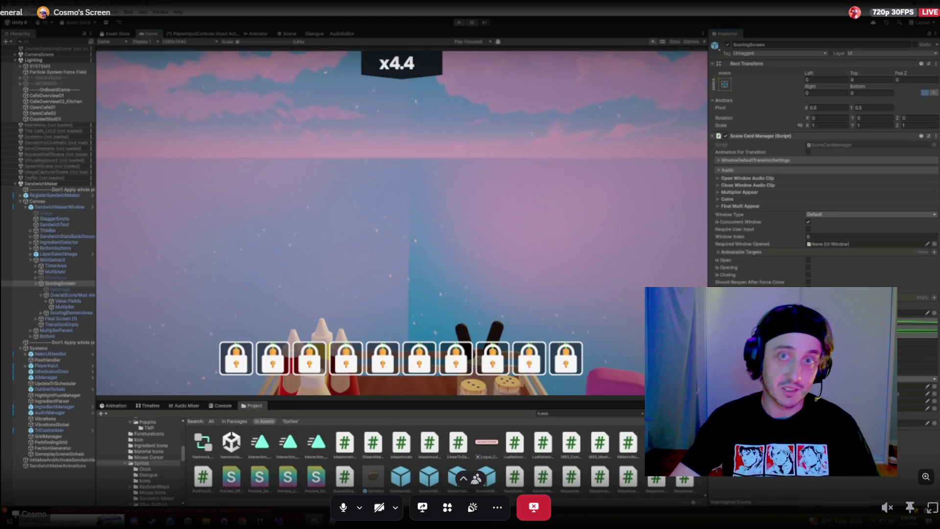
left_click_drag(708, 195, 730, 196)
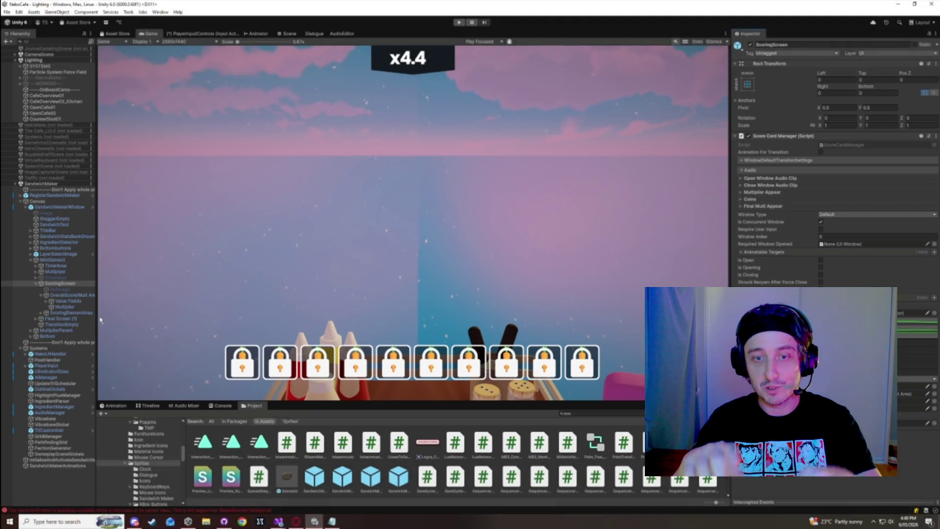
mouse_move(96, 316)
left_mouse_down()
mouse_move(152, 319)
mouse_move(114, 322)
left_mouse_up()
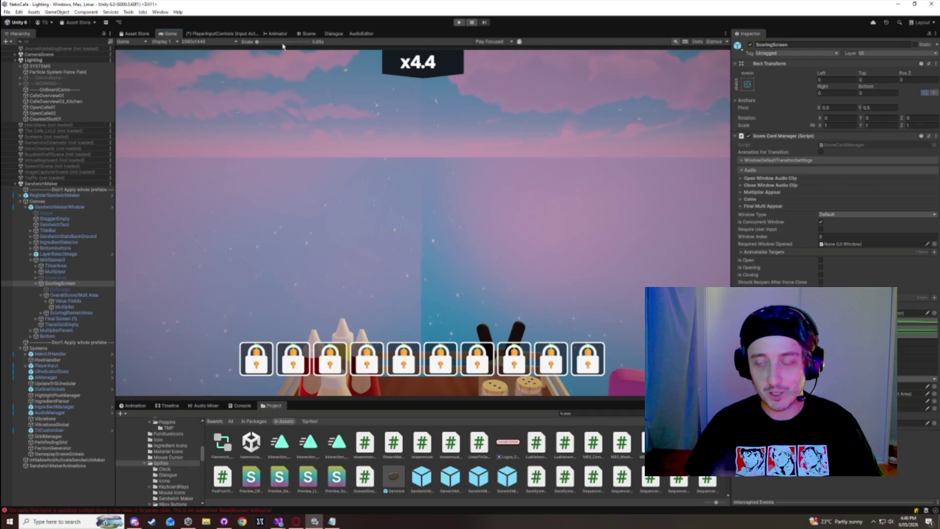
left_click(58, 172)
left_click(15, 184)
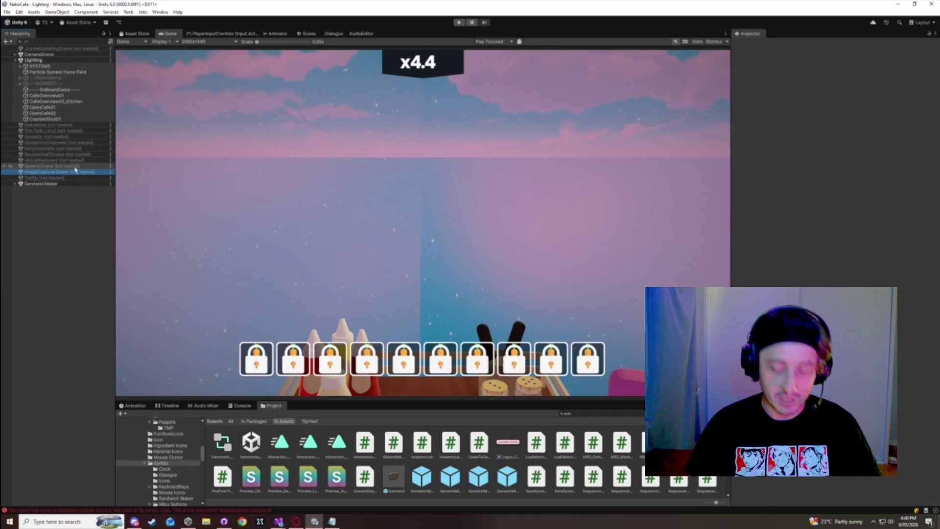
left_click(16, 184)
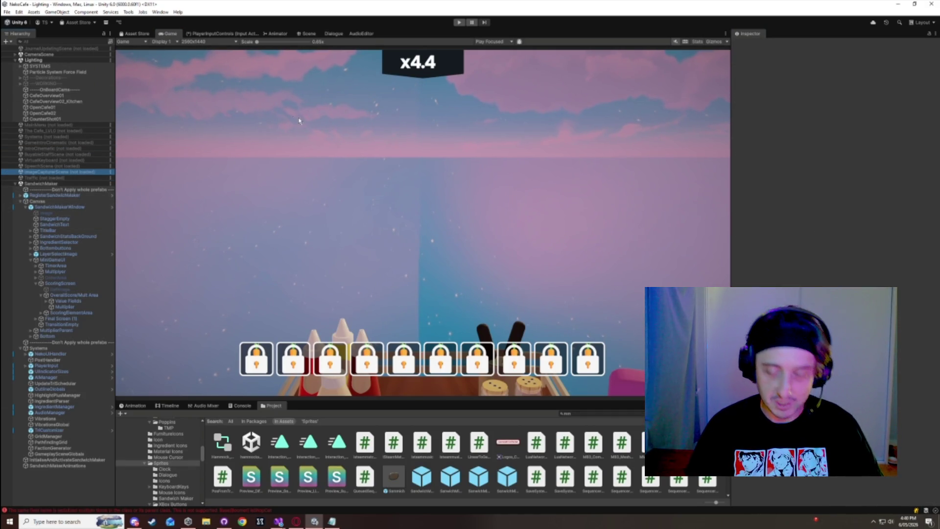
- Enter play mode and move the Reloading Domain progress box aside
left_click(459, 22)
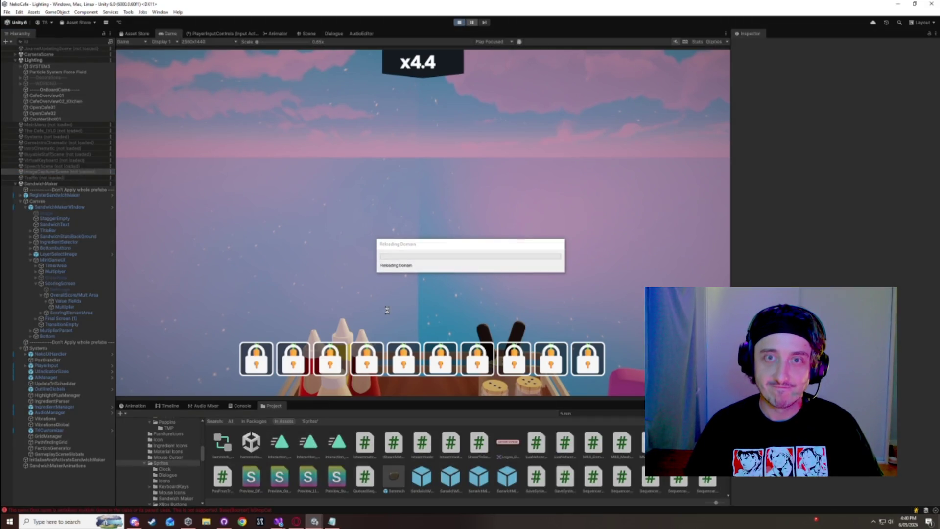
left_click_drag(454, 250, 436, 220)
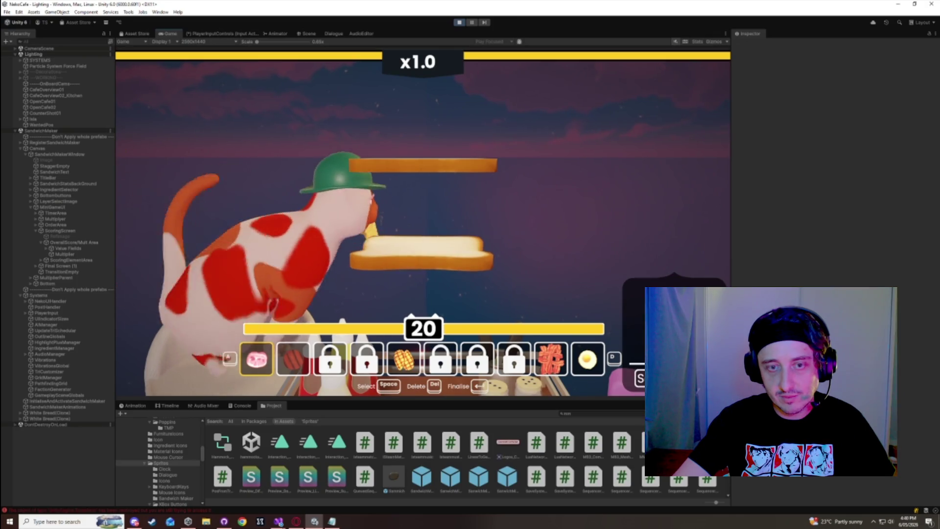
- Build and finalise sandwiches with jalapeño, tomato and red layers until the multiplier reaches 1.3
scroll(475, 251, "down", 1)
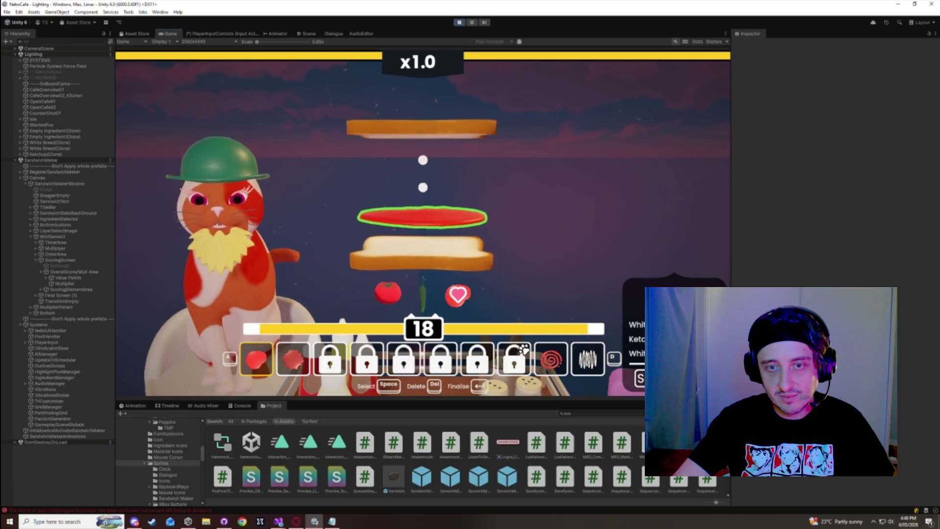
left_click(255, 361)
scroll(256, 361, "down", 1)
left_click(255, 361)
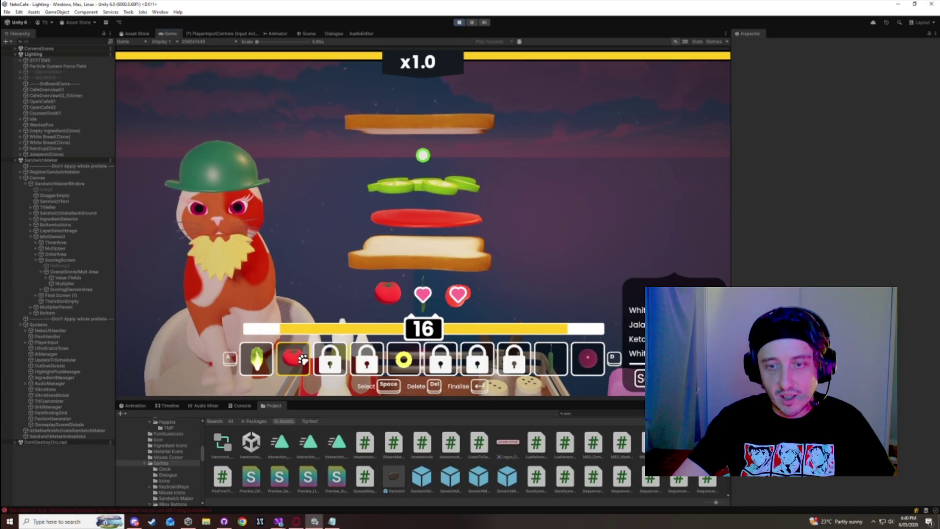
key("Return")
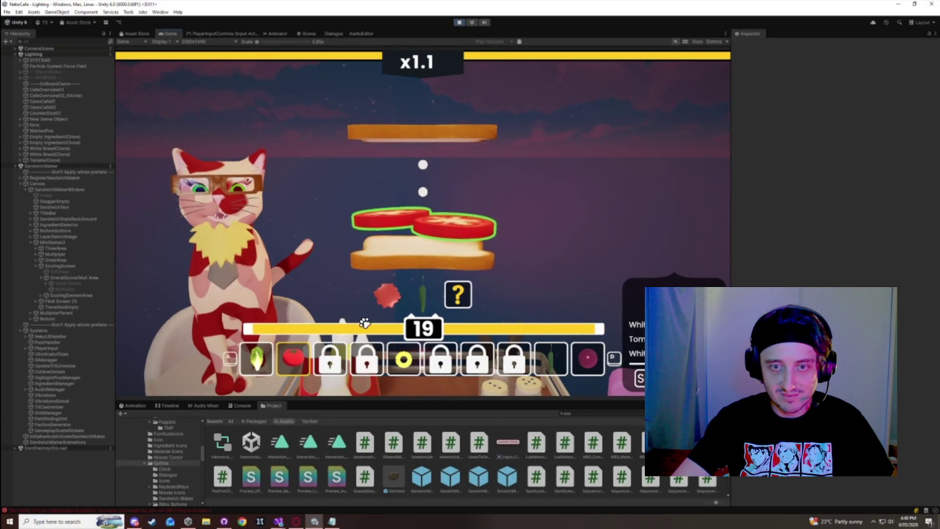
left_click(296, 353)
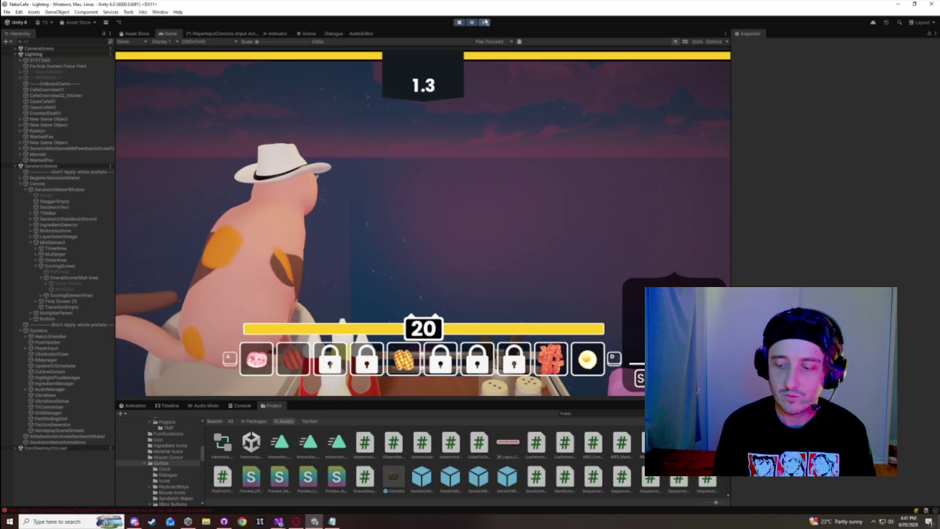
- Resume play, put mayo on the bread, and finish the sandwich to bring up its score
left_click(472, 23)
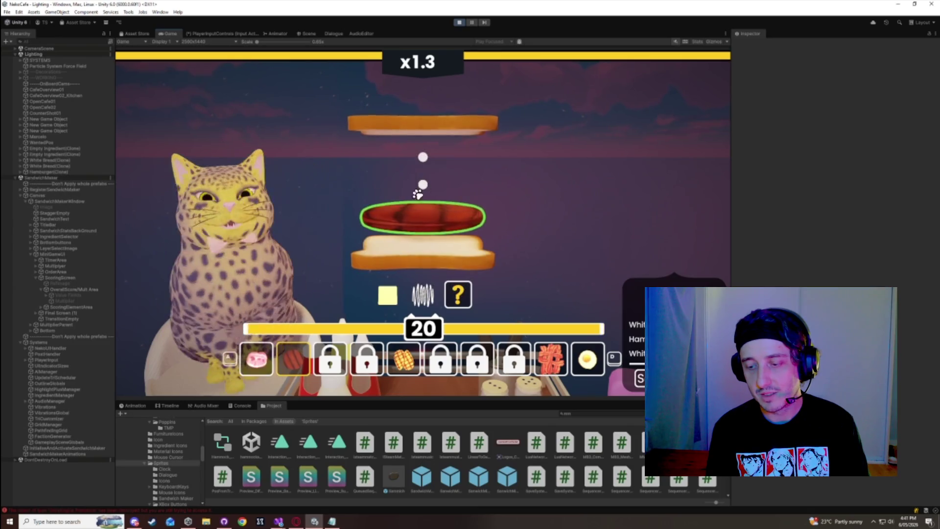
left_click(417, 194)
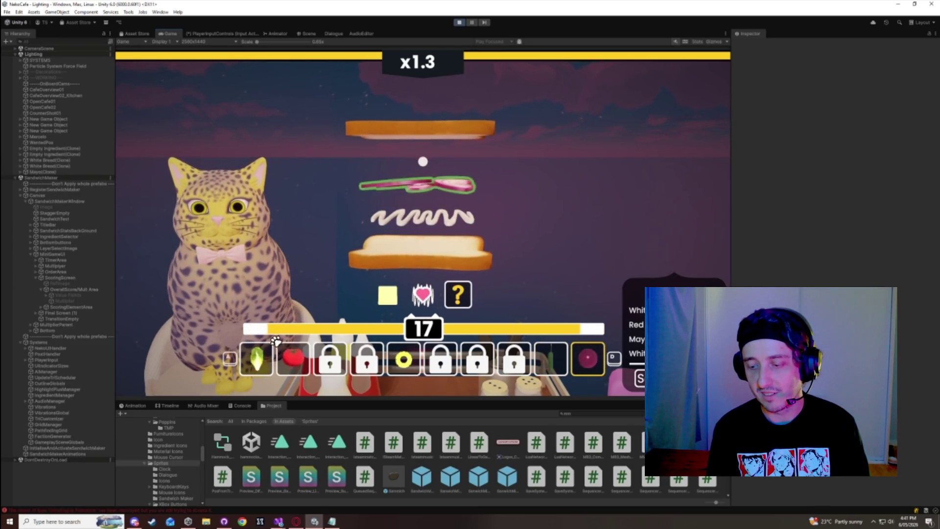
key("d")
key("space")
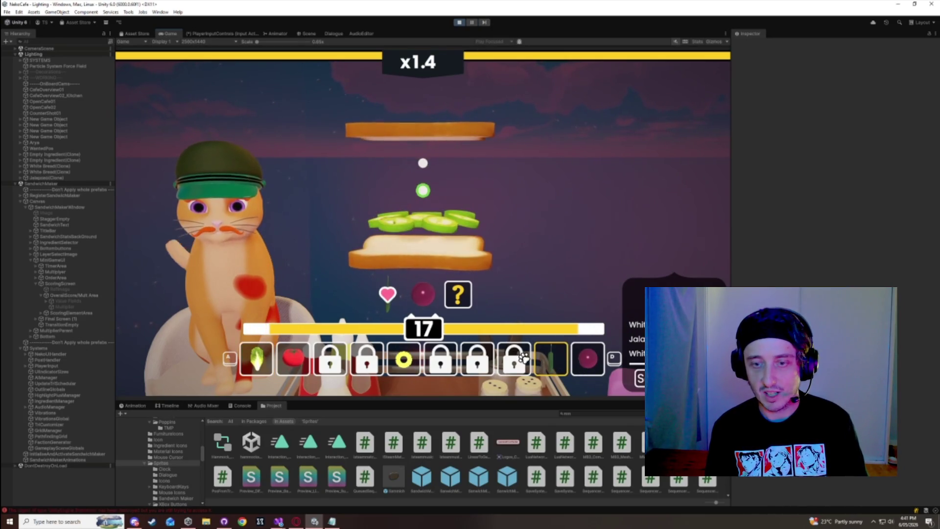
- Pause the scoring animation, step through it frame by frame, then resume at x1.5
left_click(473, 22)
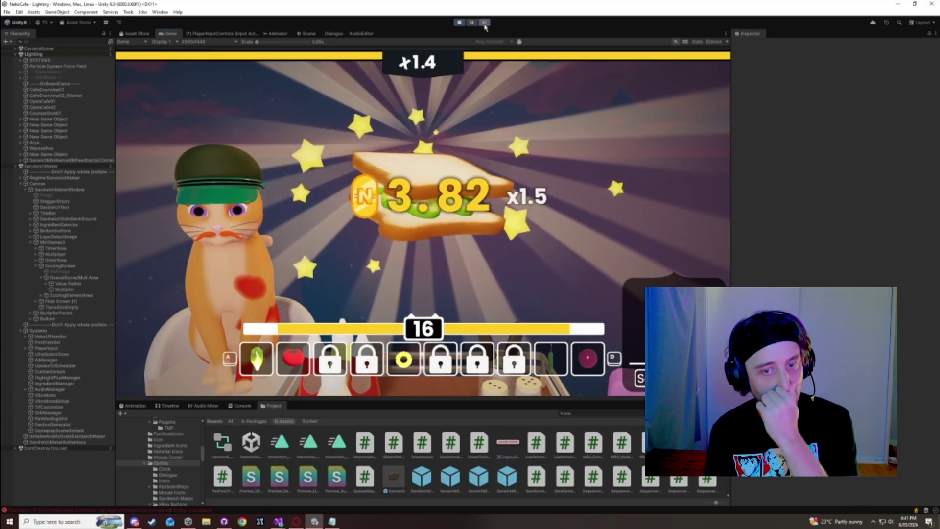
left_click(485, 23)
left_click(485, 23)
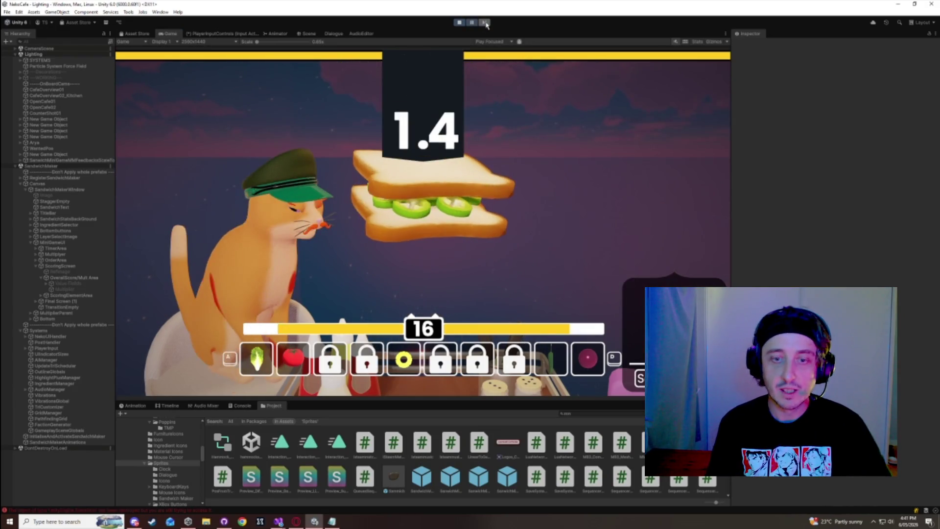
left_click(485, 23)
left_click(485, 23)
left_click(485, 23)
left_click(485, 23)
left_click(485, 23)
left_click(485, 23)
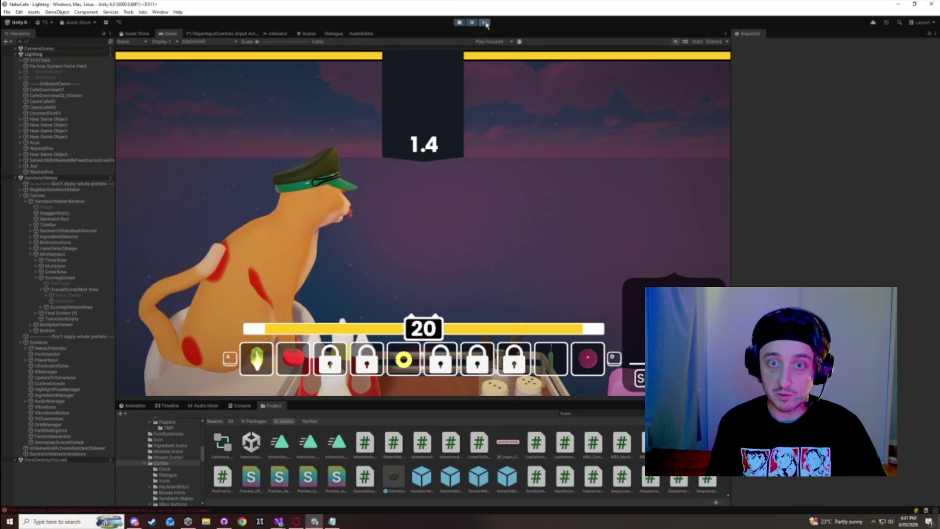
left_click(485, 23)
left_click(485, 23)
left_click(485, 23)
left_click(485, 23)
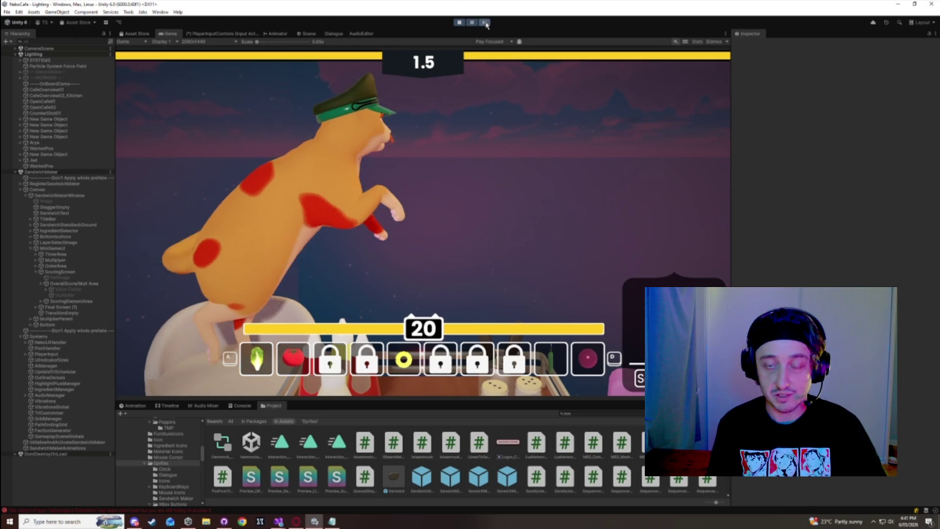
left_click(485, 23)
left_click(485, 23)
left_click(485, 23)
left_click(485, 23)
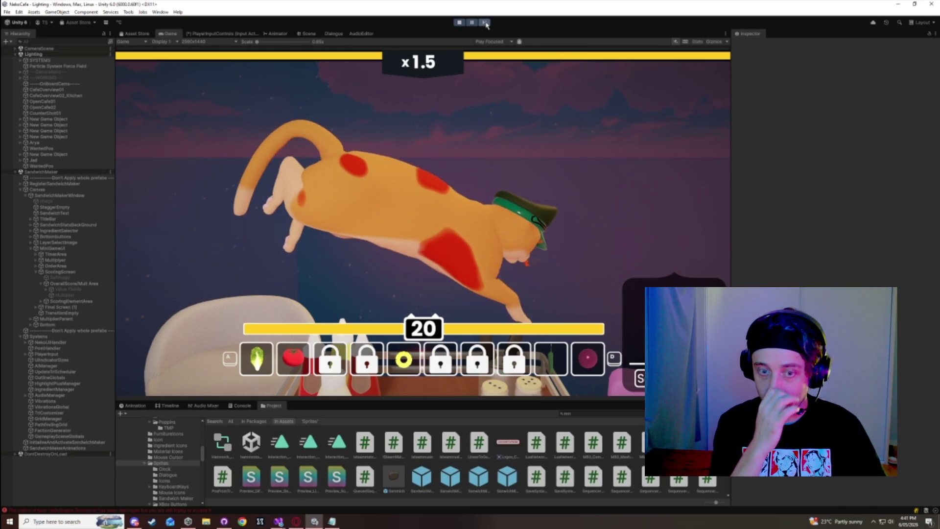
left_click(485, 23)
left_click(485, 23)
left_click(483, 23)
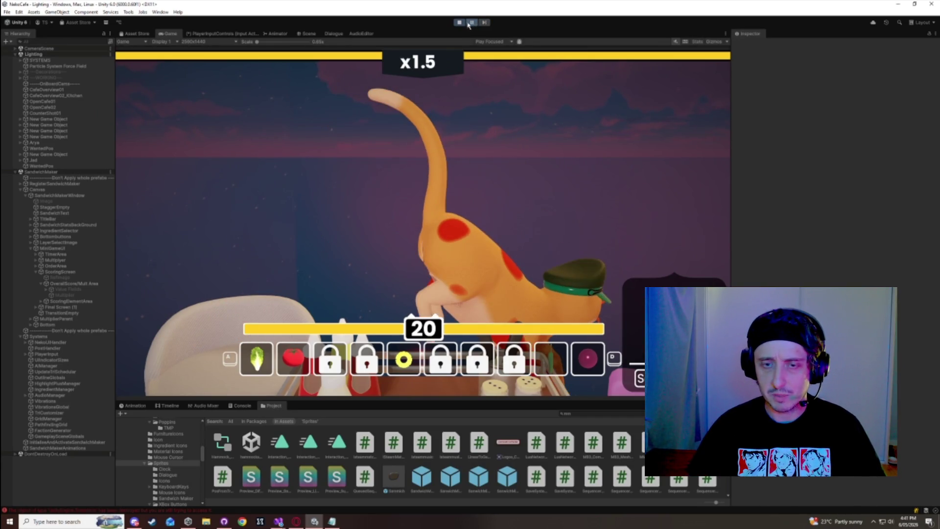
left_click(471, 23)
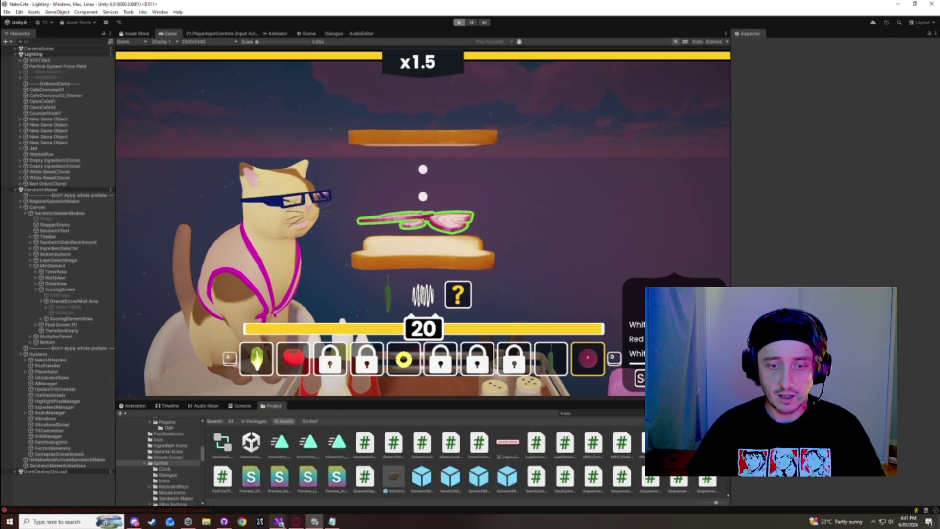
- Check the code in Visual Studio, then return to Unity on the locked x4.4 screen
mouse_move(280, 522)
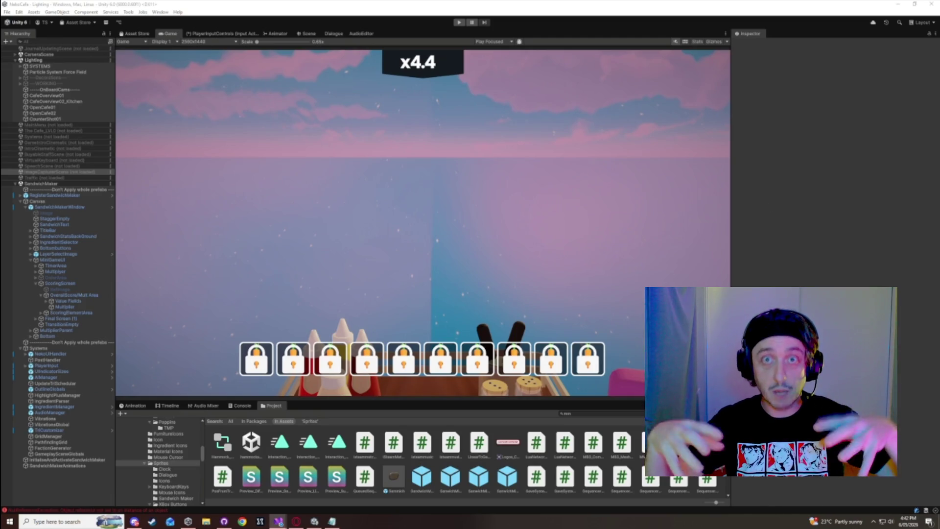
key("alt+Tab")
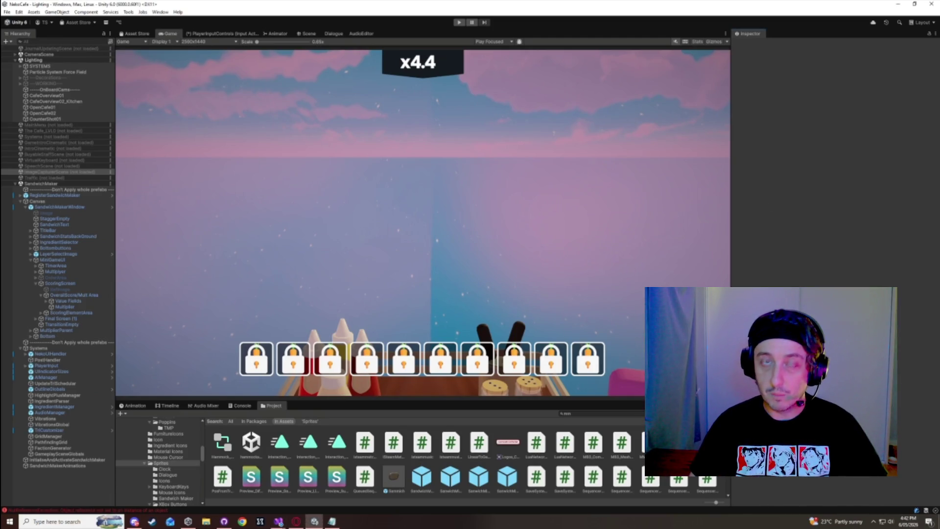
key("alt+Tab")
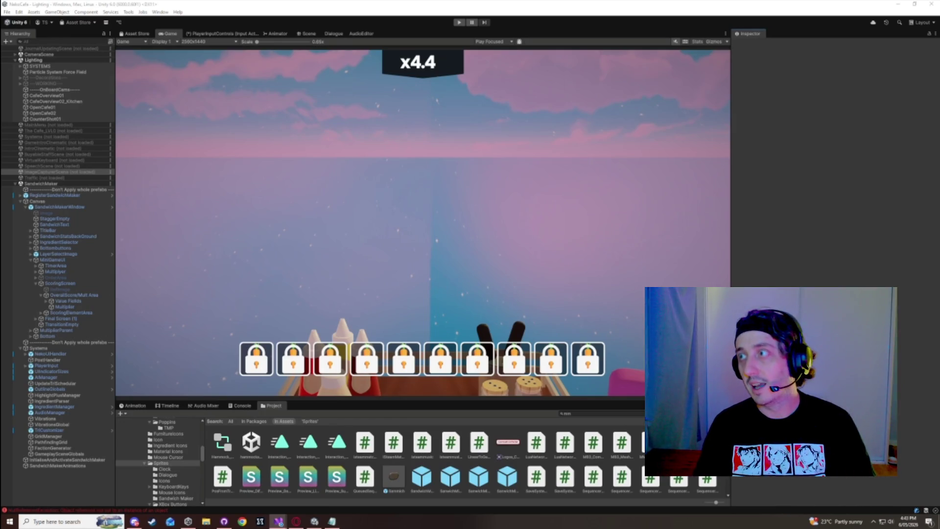
left_click(768, 264)
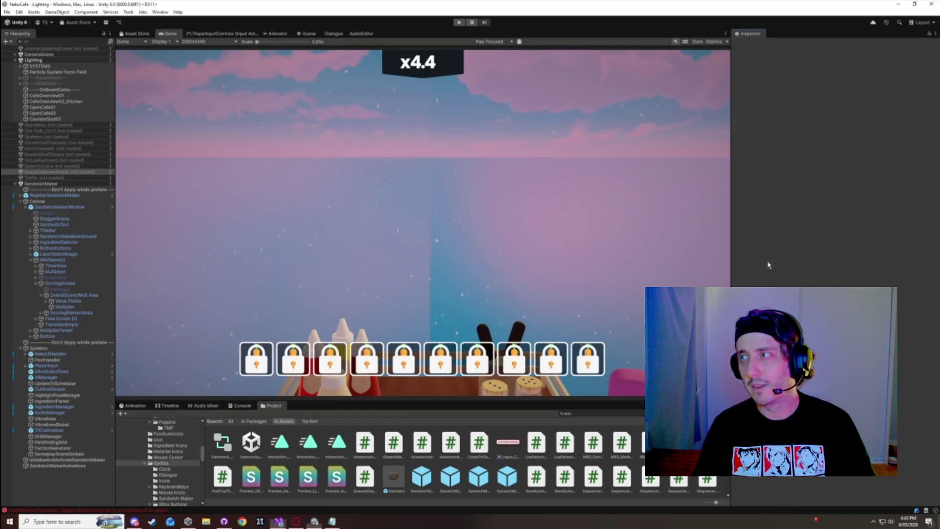
- Widen the Game view slightly and start a new playtest, moving the importing assets dialog aside
left_click_drag(730, 260, 749, 260)
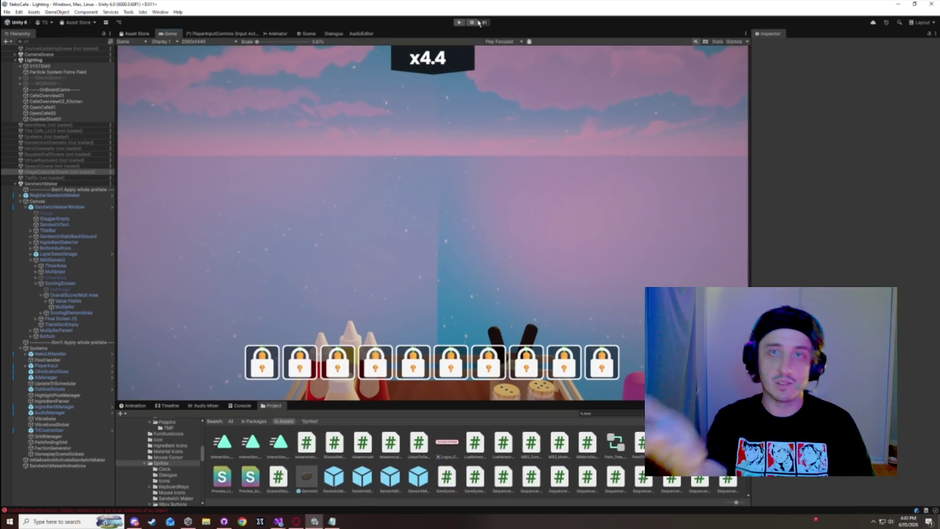
left_click(458, 22)
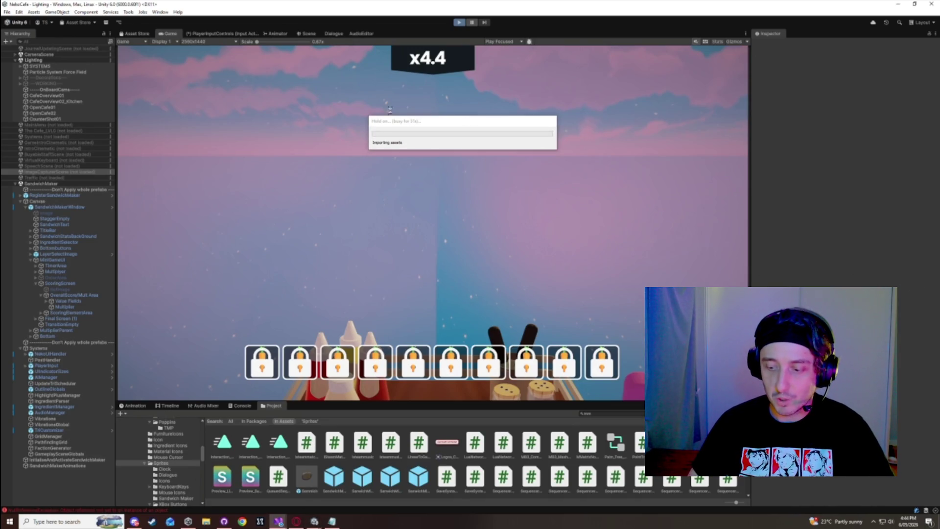
mouse_move(387, 120)
left_mouse_down()
mouse_move(360, 61)
mouse_move(378, 55)
left_mouse_up()
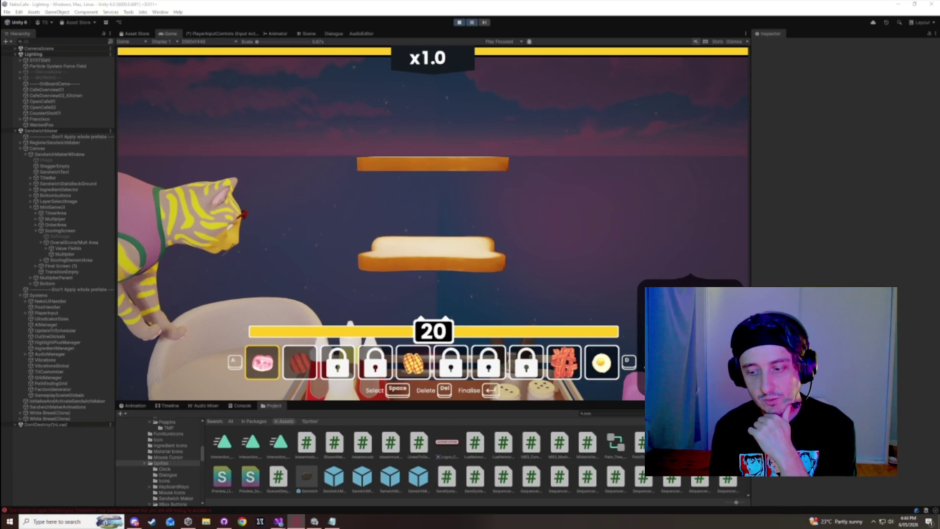
- Resume the paused round, stack grilled chicken, pineapple and tomato on the bread, then exit Play mode with Ctrl+P
left_click(495, 101)
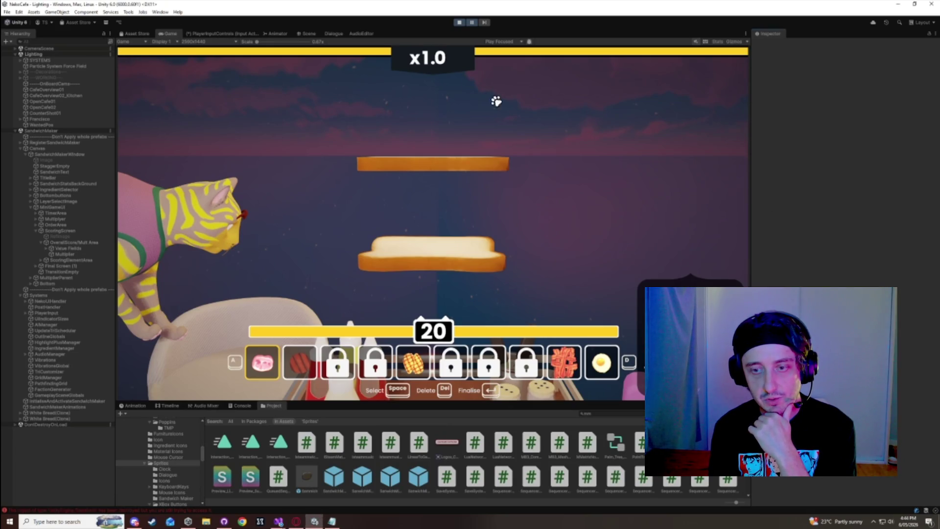
left_click(471, 23)
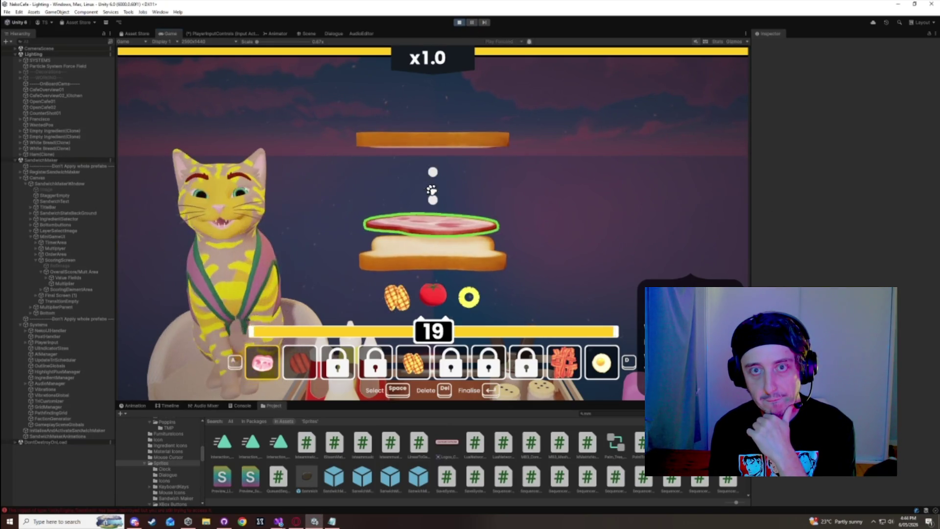
left_click(425, 351)
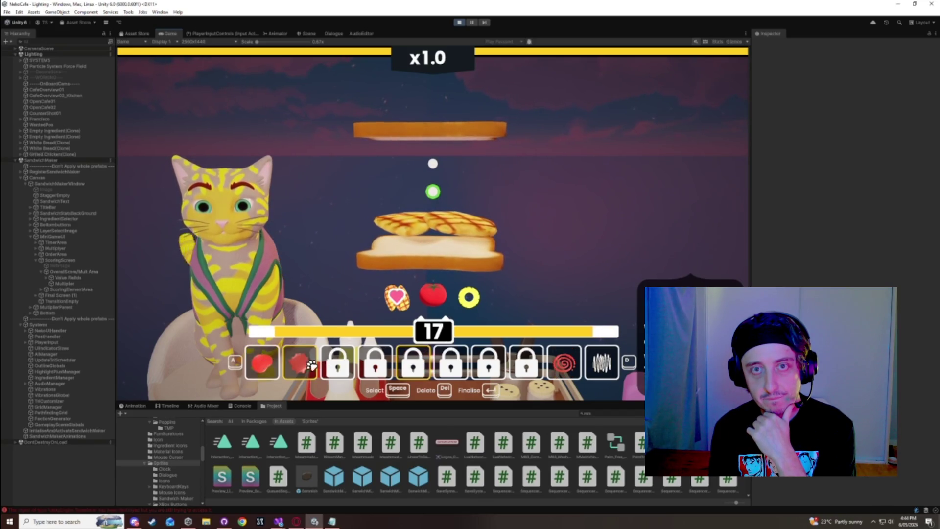
left_click(413, 363)
left_click(299, 361)
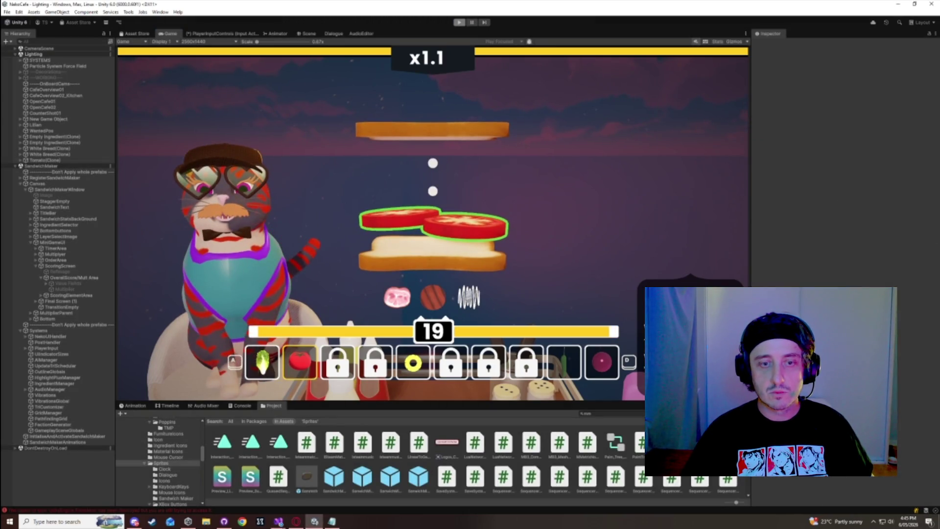
key("ctrl+p")
left_click(874, 263)
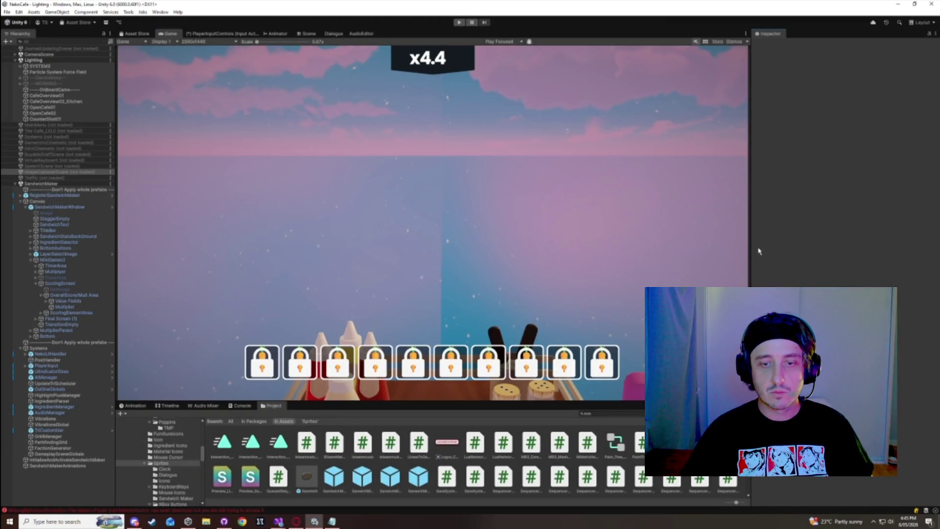
- Shift the Game view–Inspector splitter right by about 60 pixels
left_click_drag(751, 251, 779, 251)
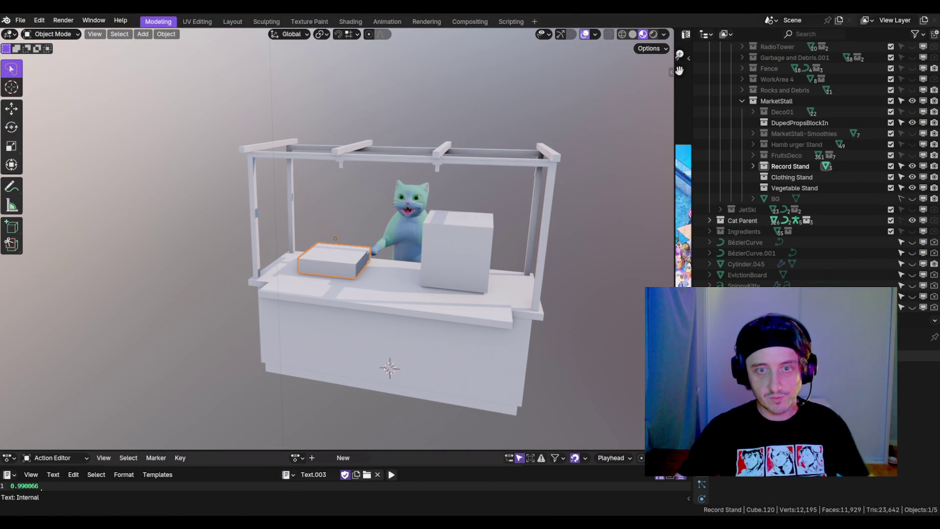
- Select the small counter box and lift its whole mesh upward along Z in Edit Mode
left_click(453, 246)
key("KP_Decimal")
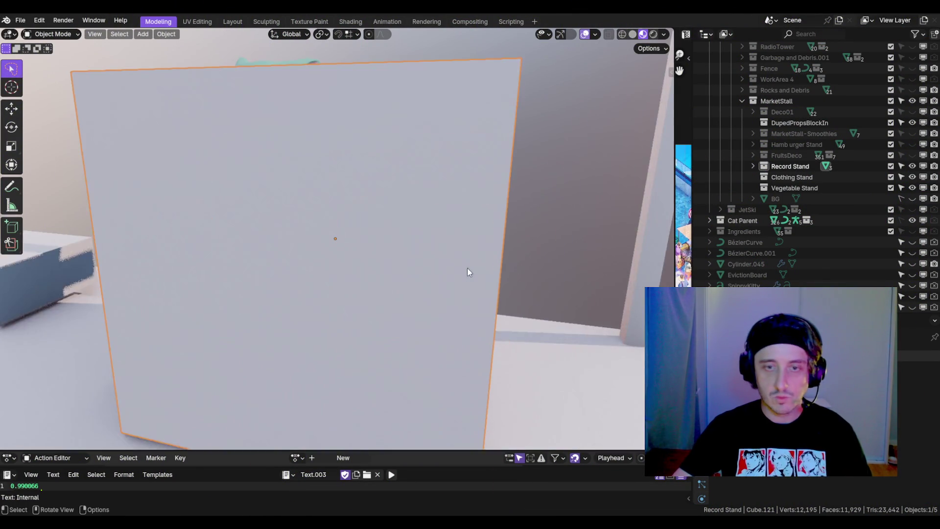
scroll(467, 268, "down", 10)
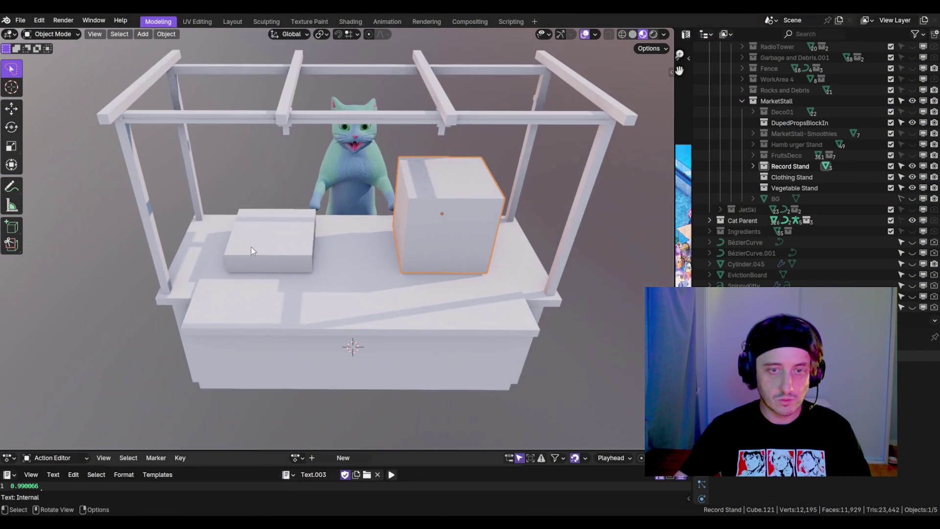
left_click(251, 250)
mouse_move(339, 279)
left_mouse_down()
mouse_move(470, 287)
mouse_move(452, 260)
mouse_move(442, 273)
mouse_move(387, 258)
mouse_move(415, 296)
mouse_move(421, 286)
left_mouse_up()
key("Tab")
key("a")
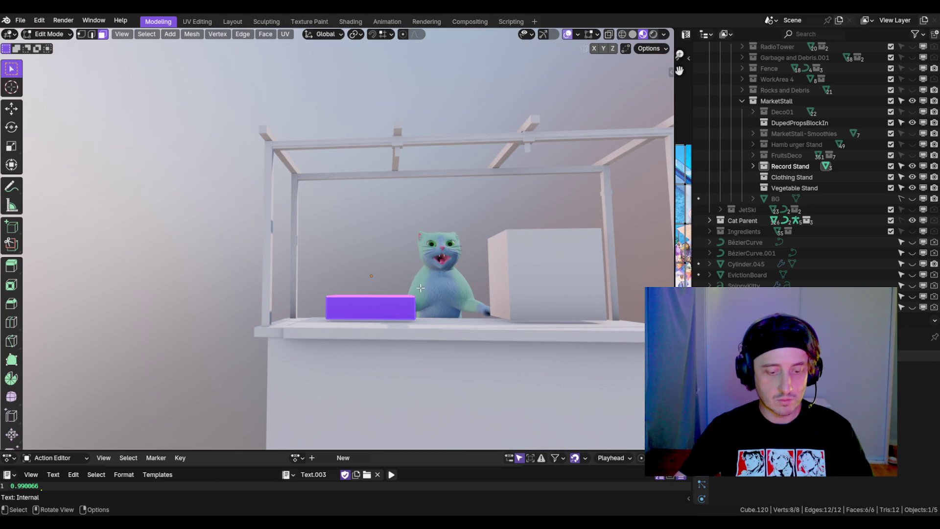
key("g")
key("z")
left_click(421, 186)
- Snap the 3D cursor to the box's bottom face
mouse_move(421, 186)
left_mouse_down()
mouse_move(464, 282)
mouse_move(370, 260)
left_mouse_up()
left_click(369, 260)
scroll(369, 261, "down", 3)
key("shift+s")
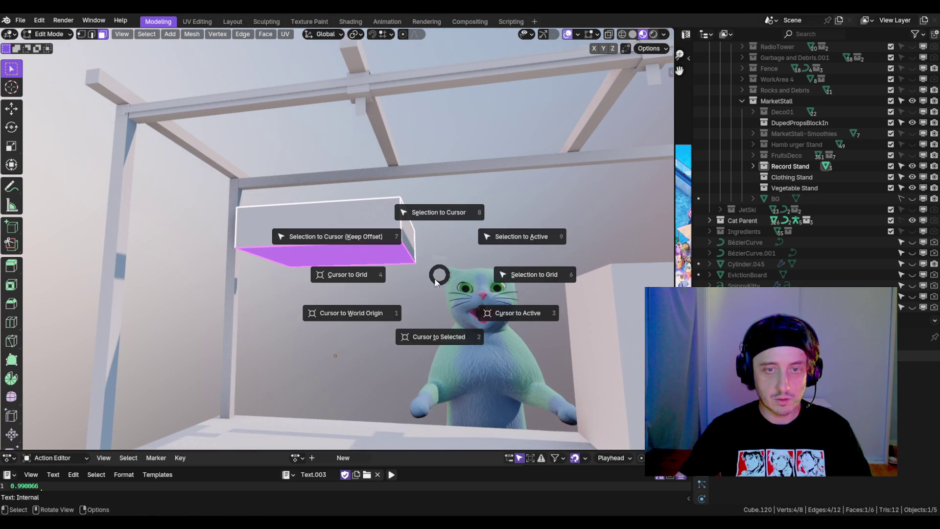
left_click(426, 337)
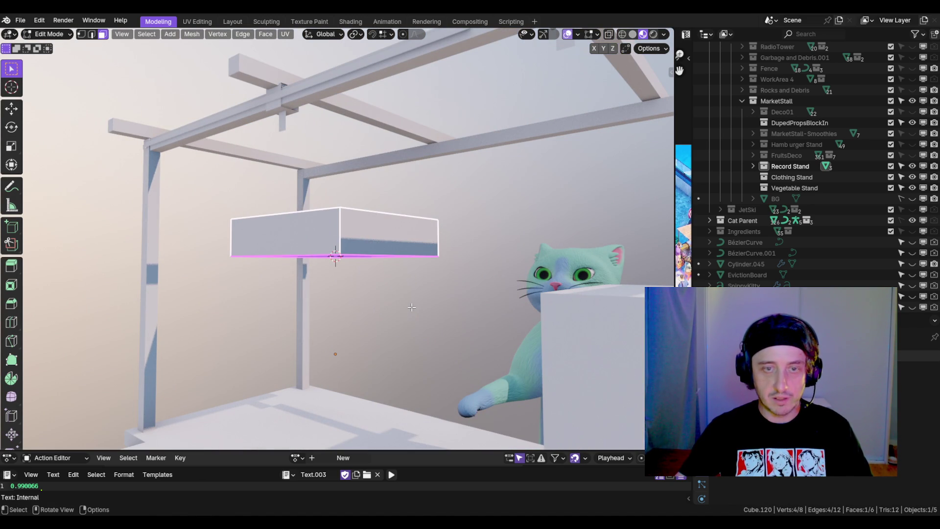
- Back in Object Mode, set the box's origin to the 3D cursor at its bottom
key("Tab")
key("KP_1")
mouse_move(434, 285)
left_mouse_down()
mouse_move(442, 287)
mouse_move(371, 294)
mouse_move(407, 283)
mouse_move(395, 272)
mouse_move(401, 313)
left_mouse_up()
scroll(388, 265, "up", 3)
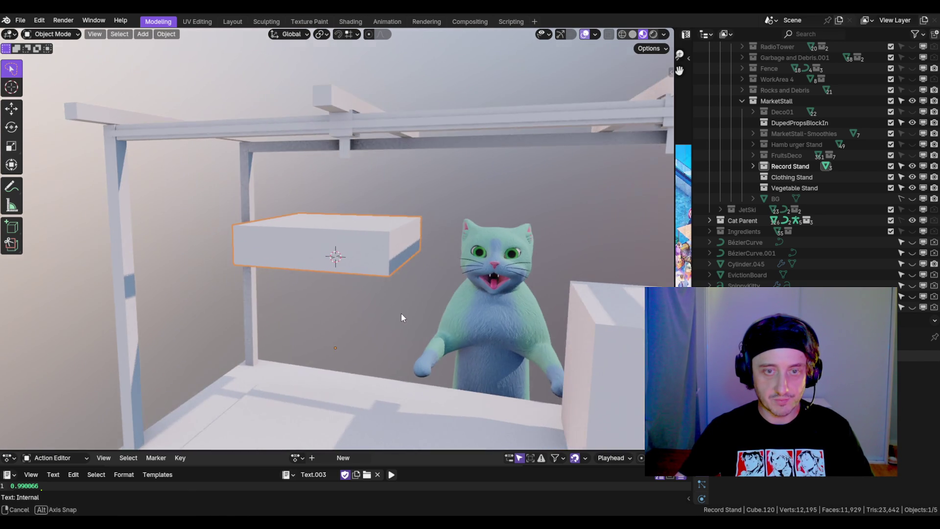
scroll(353, 281, "down", 4)
key("q")
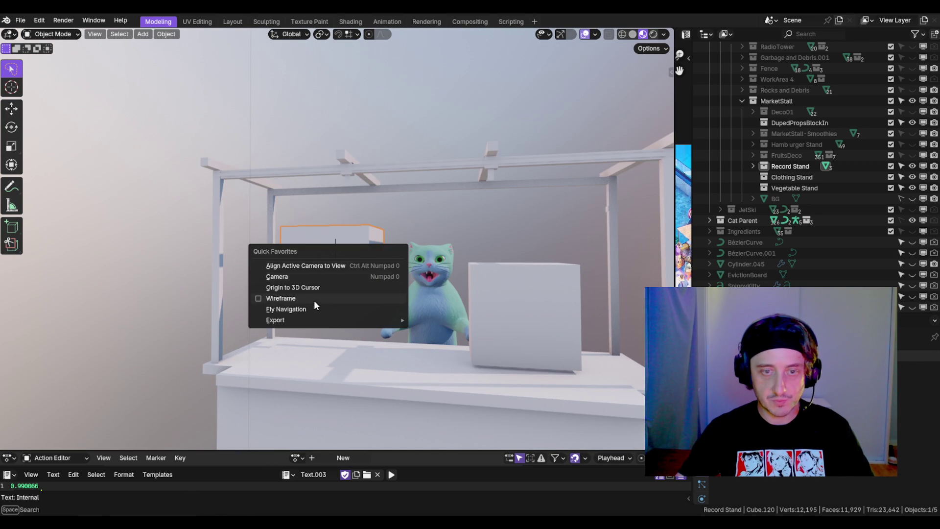
left_click(304, 286)
- Lower the box along Z onto the counter top, then nudge it slightly upward
mouse_move(305, 287)
left_mouse_down()
mouse_move(416, 262)
mouse_move(436, 282)
left_mouse_up()
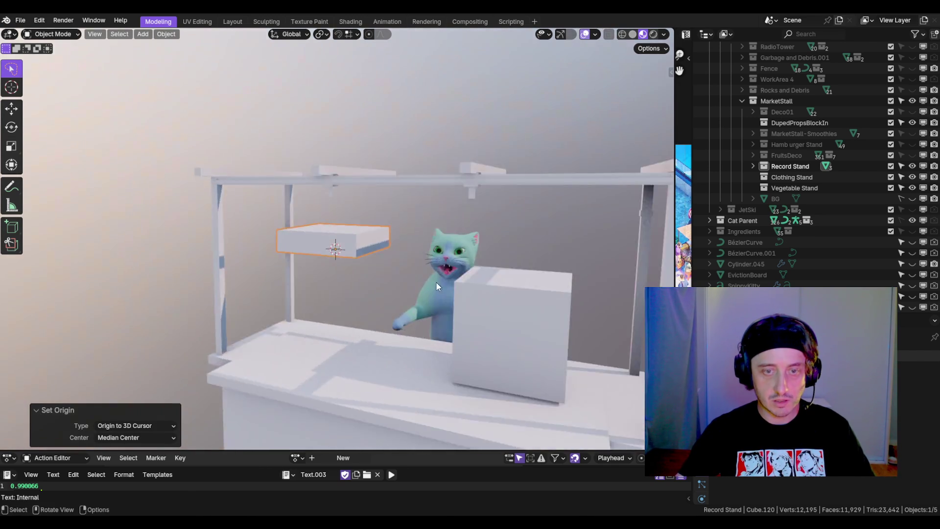
scroll(436, 282, "down", 4)
key("g")
key("z")
left_click(398, 319)
scroll(398, 319, "up", 5)
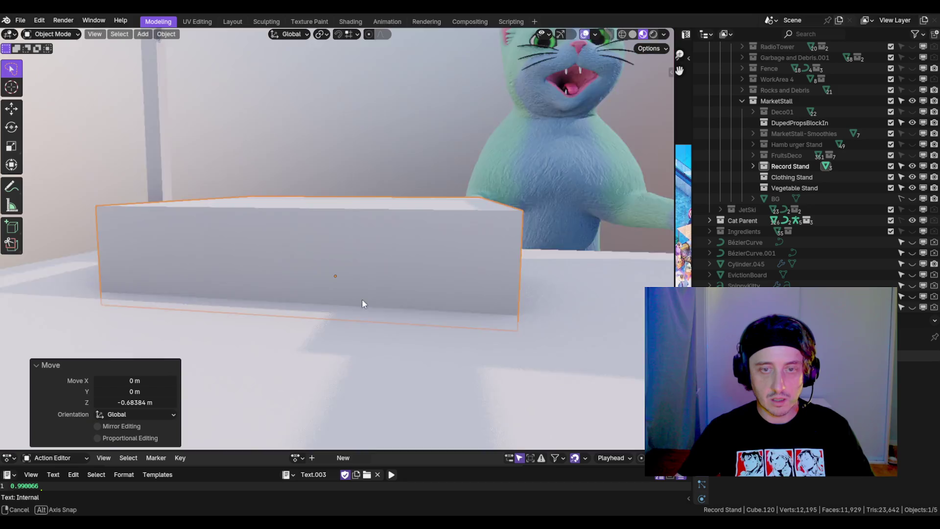
mouse_move(362, 298)
left_mouse_down()
mouse_move(372, 323)
mouse_move(494, 271)
mouse_move(354, 286)
mouse_move(441, 269)
mouse_move(405, 252)
mouse_move(371, 262)
mouse_move(336, 251)
mouse_move(427, 248)
mouse_move(347, 254)
mouse_move(374, 251)
left_mouse_up()
key("g")
key("z")
left_click(399, 246)
scroll(336, 250, "up", 4)
scroll(346, 254, "down", 3)
scroll(347, 254, "up", 2)
- Snap the 3D cursor to the box's top face
key("Tab")
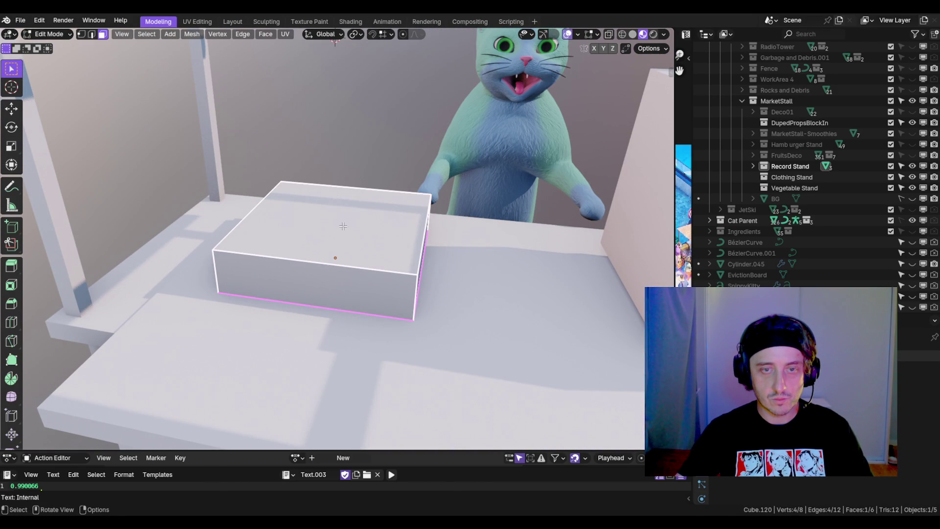
left_click(374, 237)
key("shift+s")
left_click(370, 300)
key("Tab")
left_click_drag(371, 300, 365, 286)
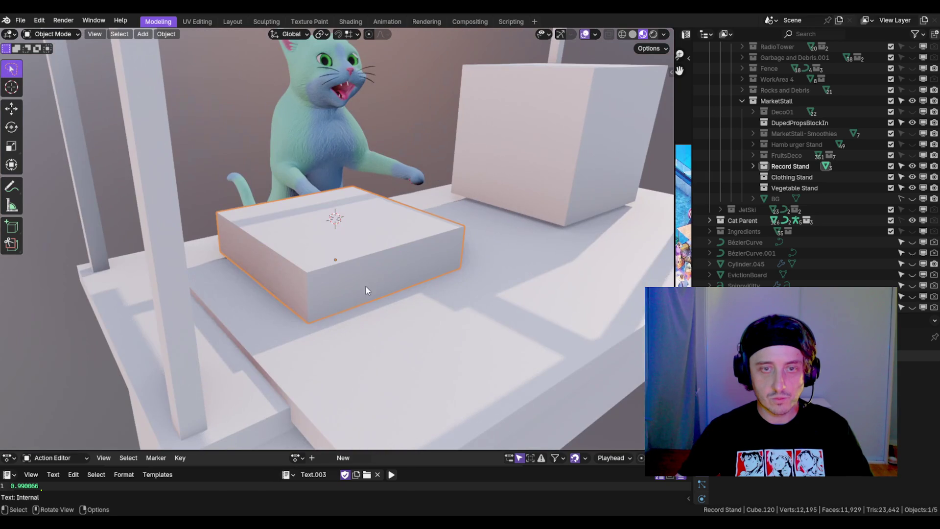
key("shift+a")
mouse_move(453, 269)
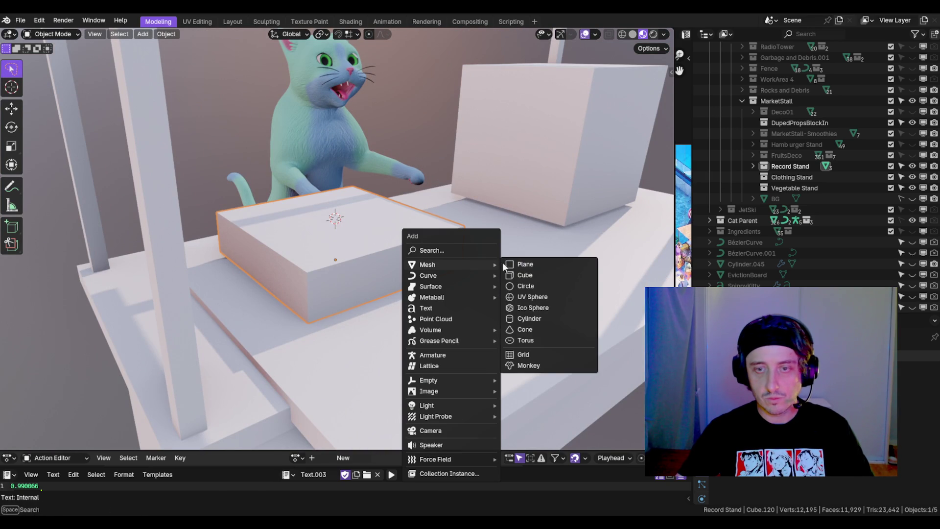
- Add a 16-vertex cylinder at the cursor and flatten it into a disc with a 0.28 Z scale
left_click(530, 319)
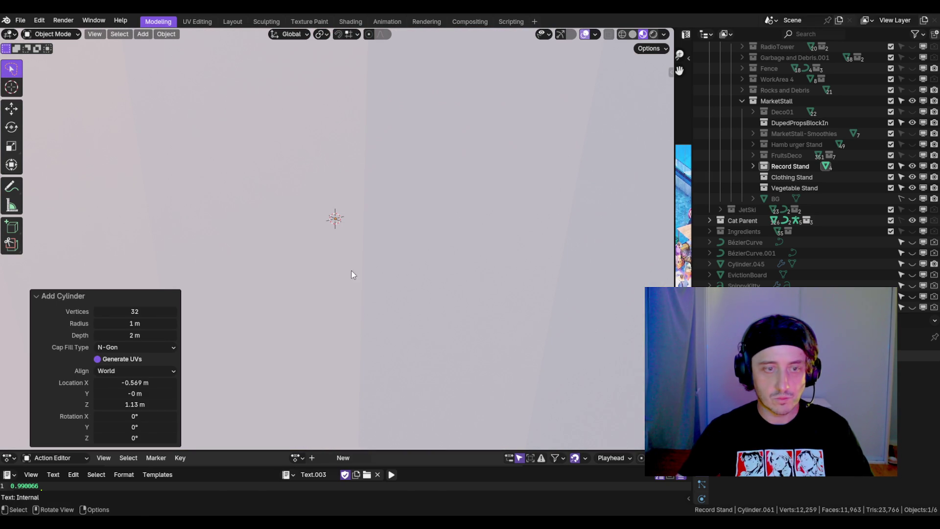
left_click(135, 308)
type("16")
key("Return")
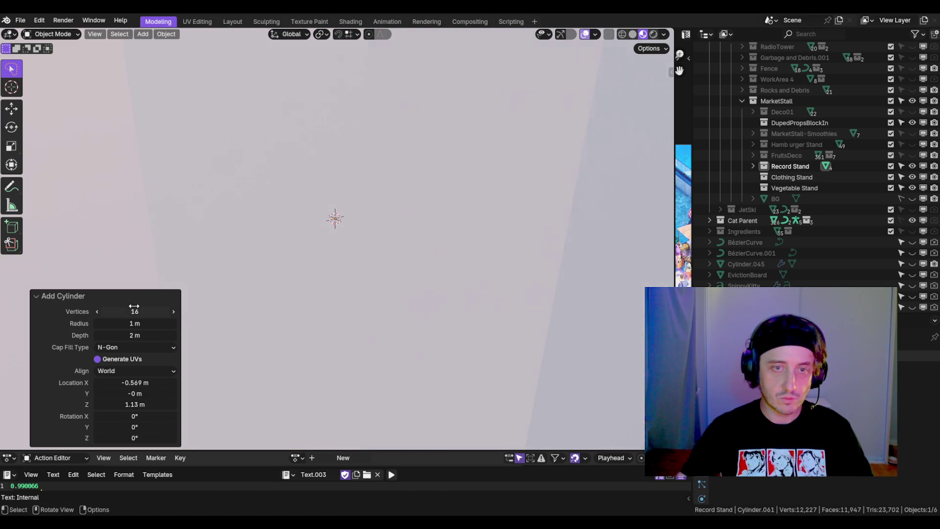
scroll(225, 281, "down", 5)
key("Tab")
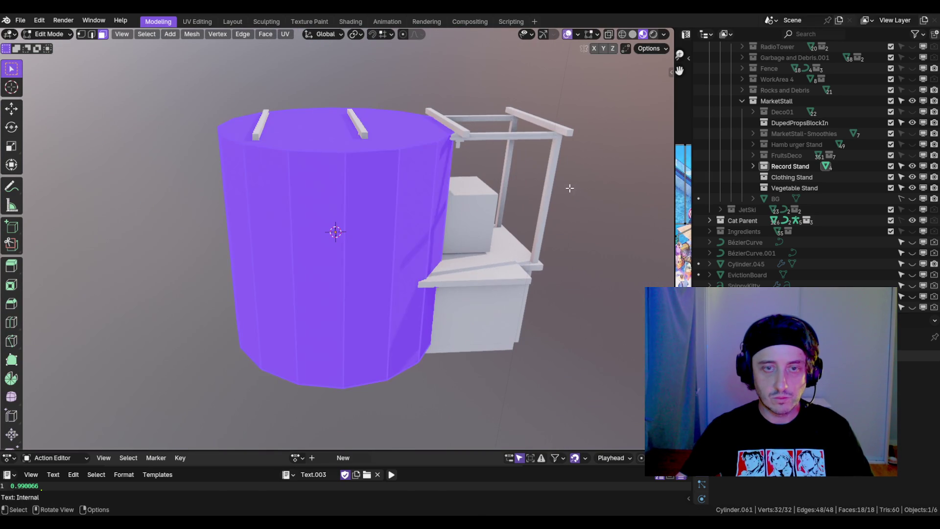
type("sz.28")
key("Return")
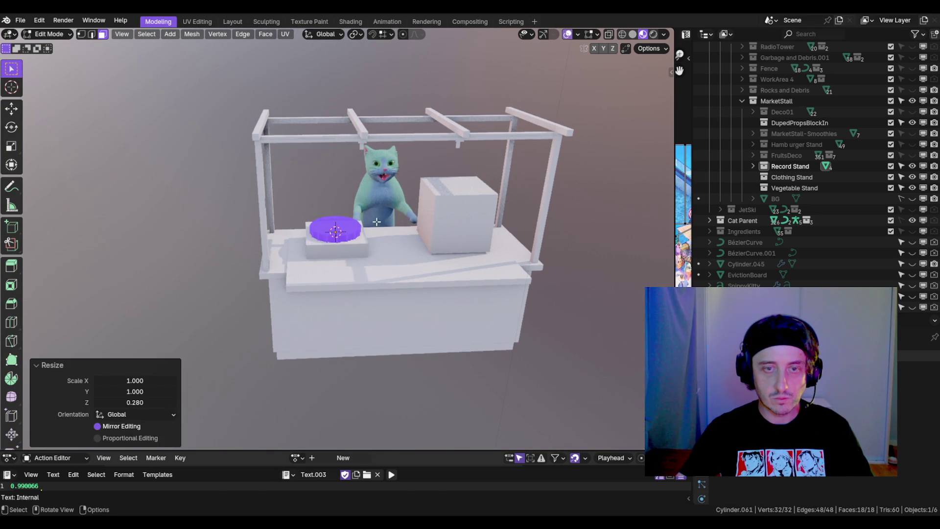
- Raise the disc above the box along Z and flatten it further
scroll(376, 222, "up", 5)
scroll(425, 206, "down", 3)
key("g")
key("z")
left_click(516, 156)
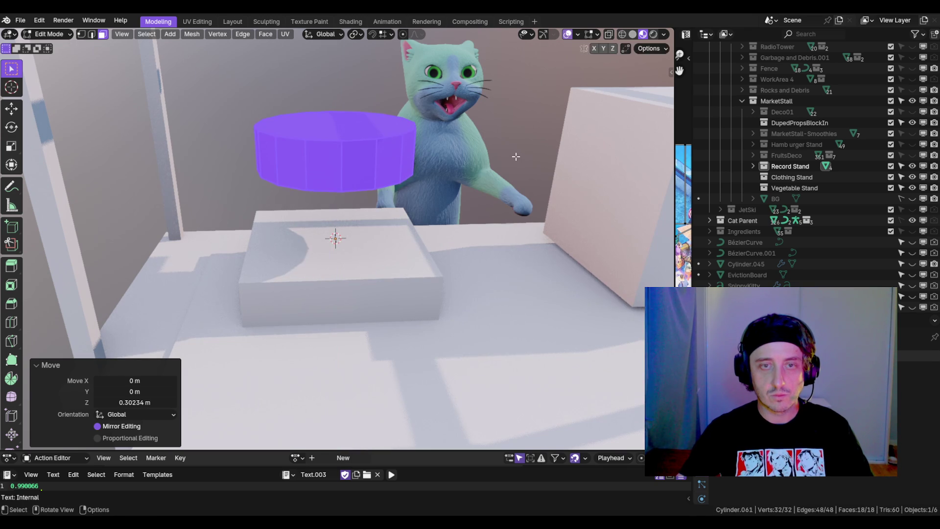
key("s")
key("z")
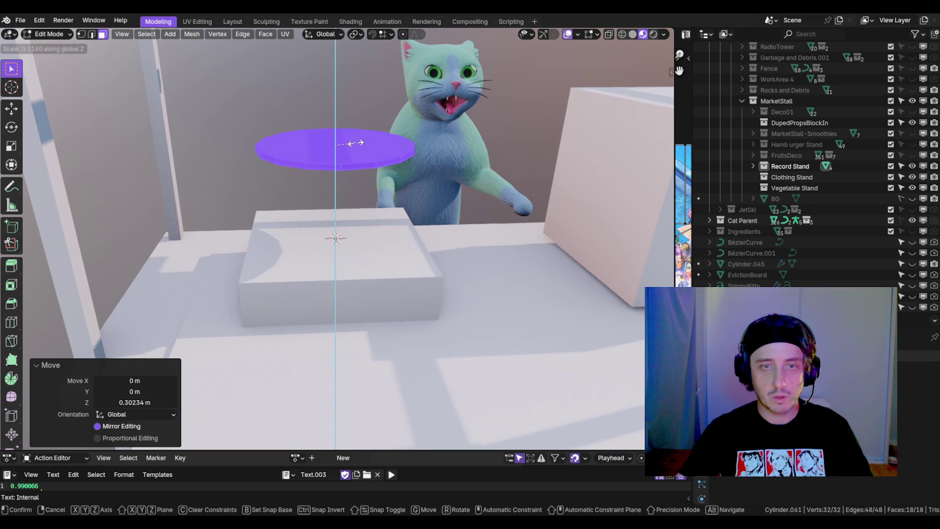
left_click(355, 142)
- Move the disc's origin to its centre and lower it along Z onto the box top
key("shift+s")
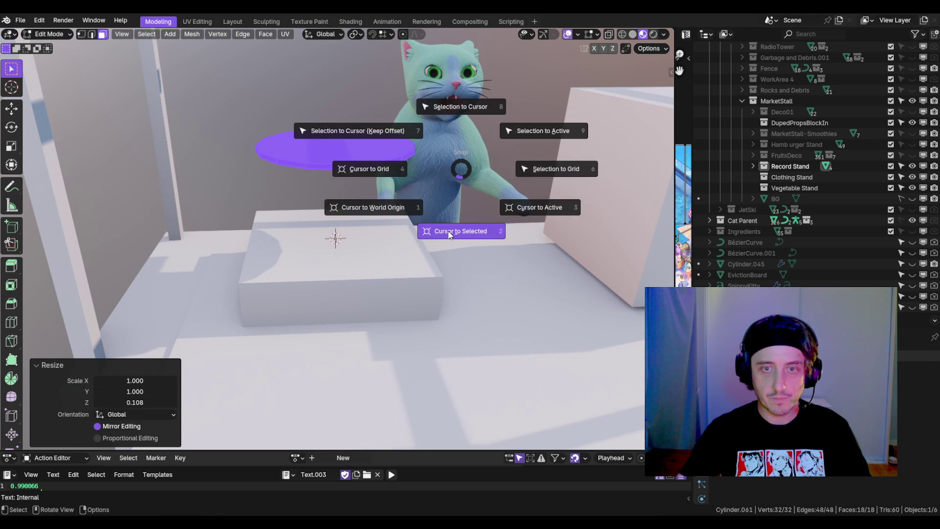
left_click(450, 232)
key("Tab")
key("ctrl+alt+shift+c")
left_click(382, 226)
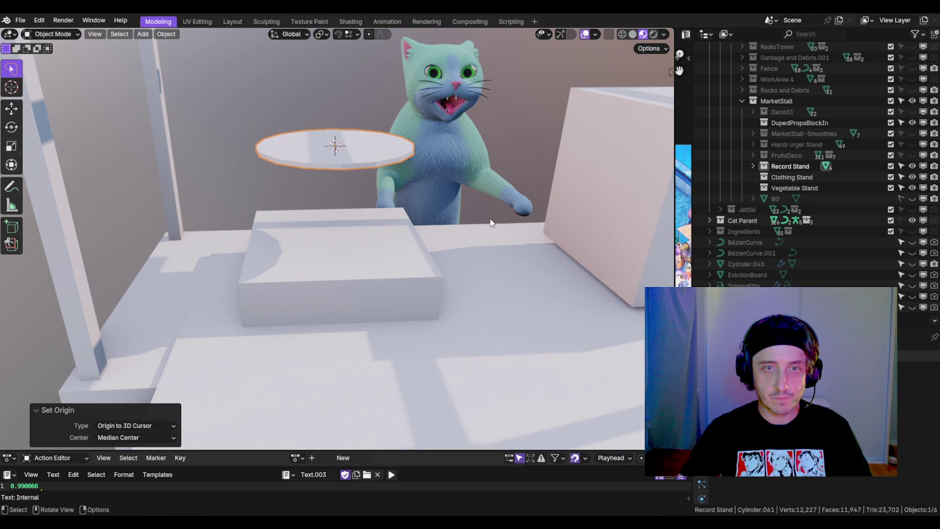
key("g")
key("z")
left_click(473, 308)
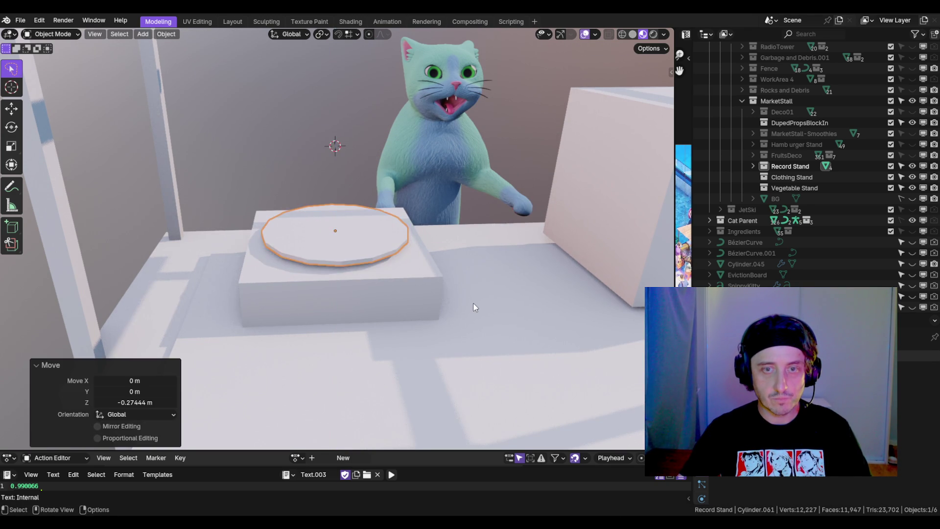
scroll(473, 307, "down", 4)
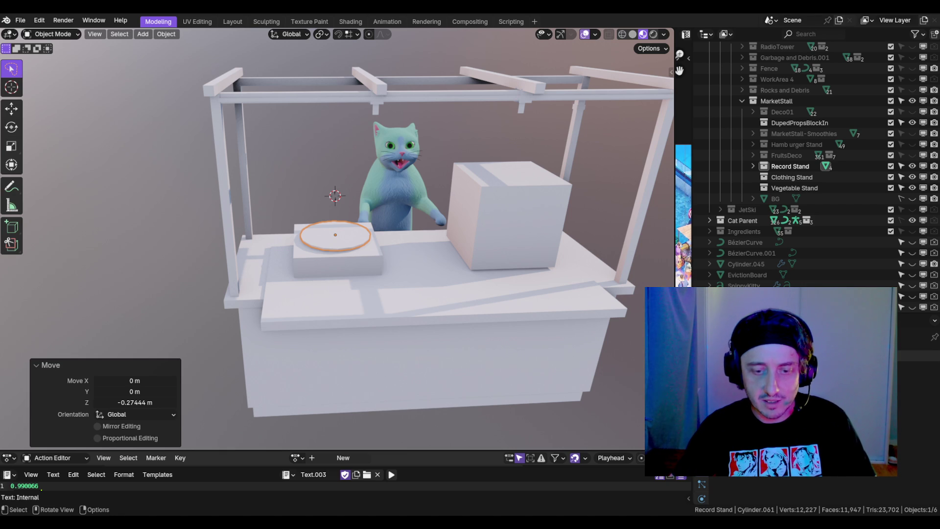
- Orbit around the market stall and switch between the move and rotate tools
scroll(372, 293, "up", 5)
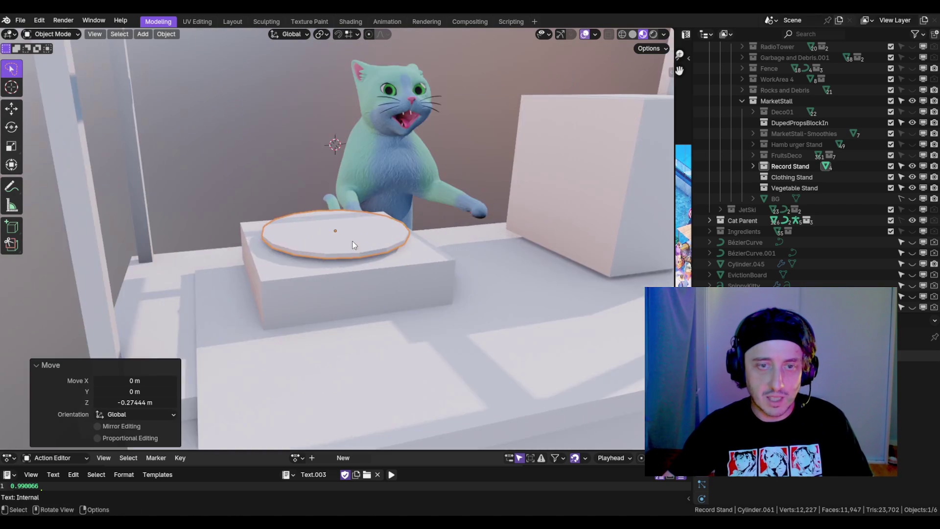
left_click_drag(500, 347, 489, 311)
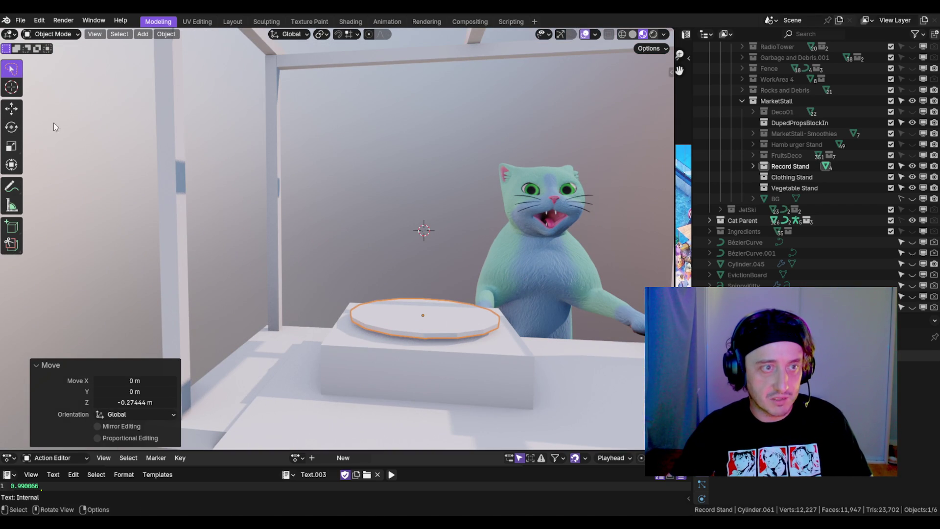
left_click(11, 112)
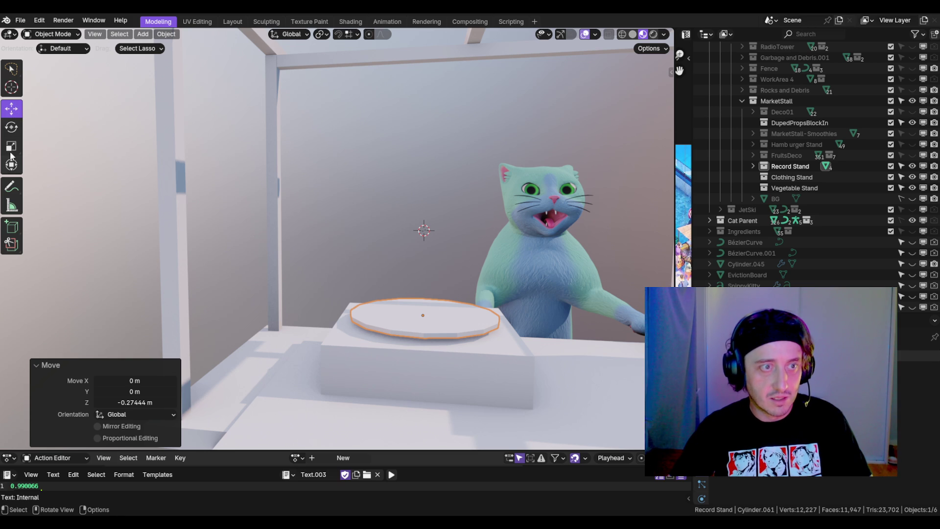
left_click(13, 127)
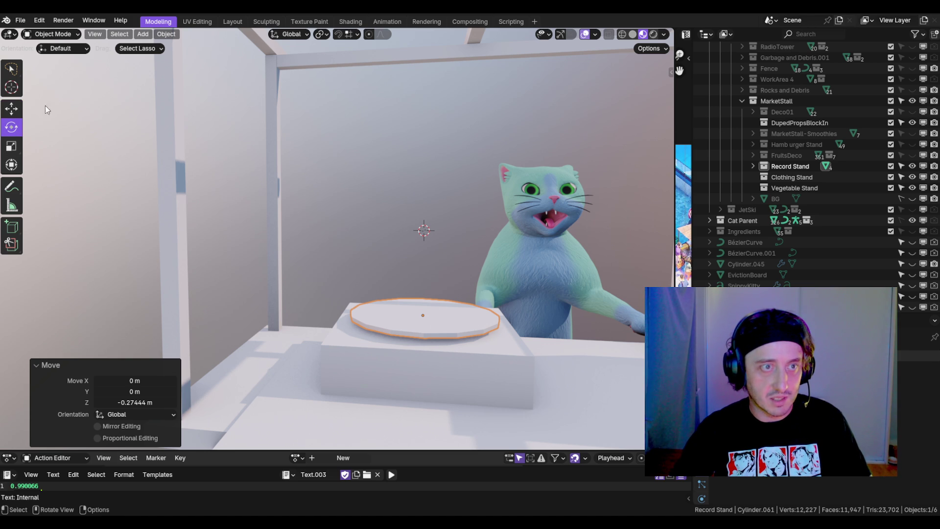
left_click_drag(285, 246, 142, 216)
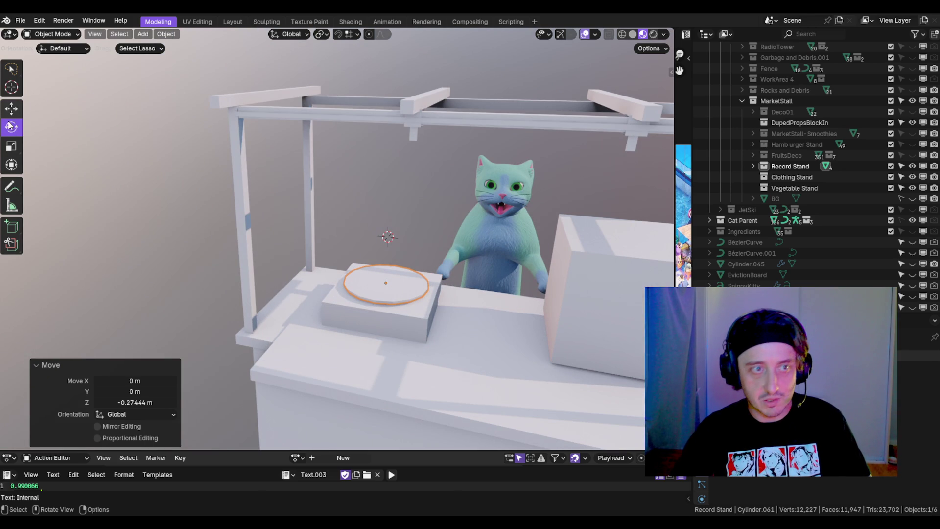
scroll(366, 203, "up", 2)
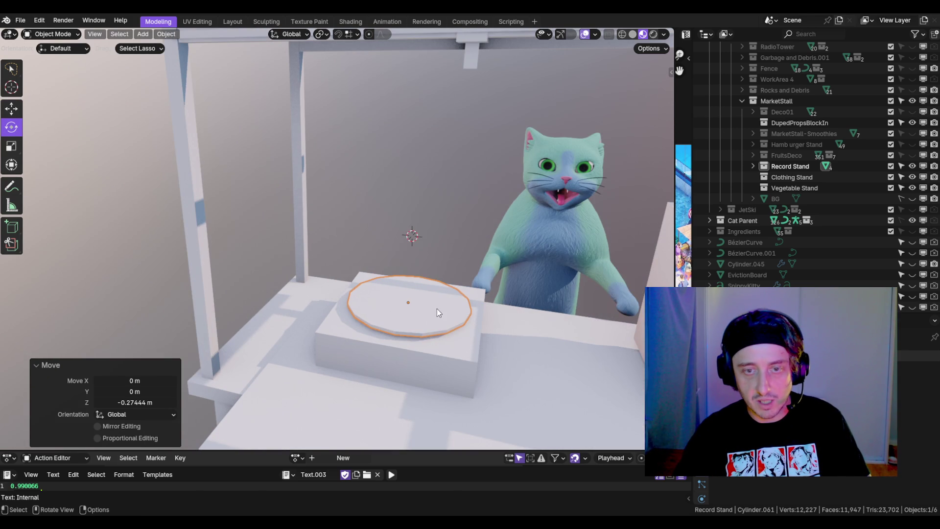
left_click_drag(425, 314, 408, 307)
- Try moving and rotating the plate, cancel, and frame the view on it
key("g")
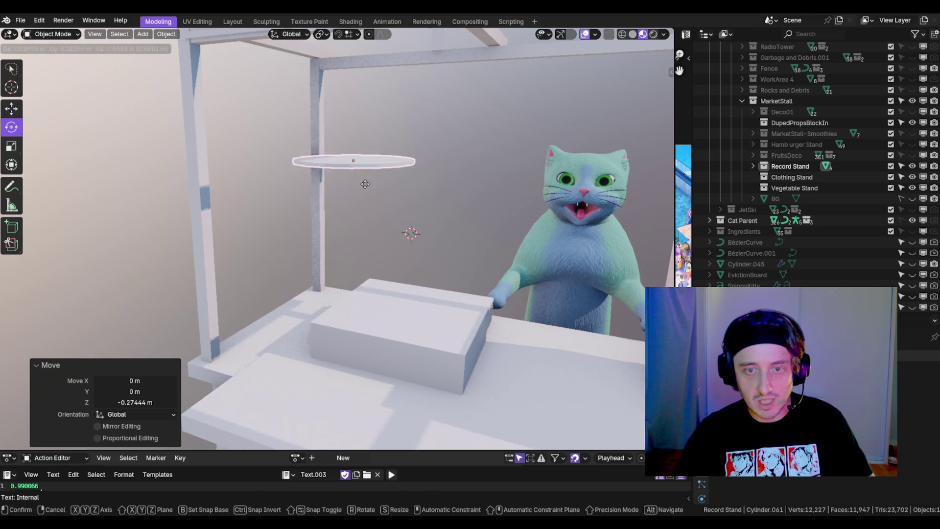
key("Escape")
mouse_move(452, 231)
left_mouse_down()
mouse_move(480, 234)
mouse_move(386, 259)
mouse_move(433, 268)
left_mouse_up()
key("r")
key("g")
scroll(512, 217, "down", 4)
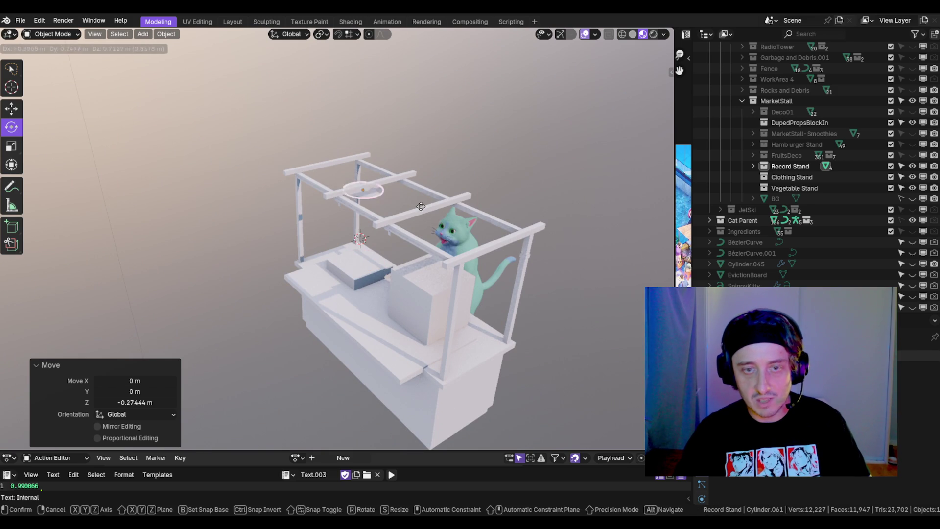
key("Escape")
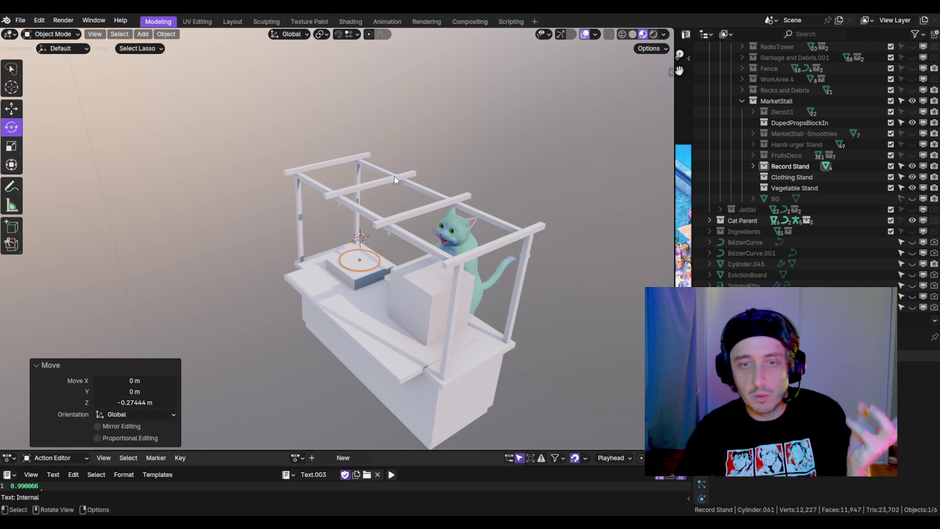
key("KP_Decimal")
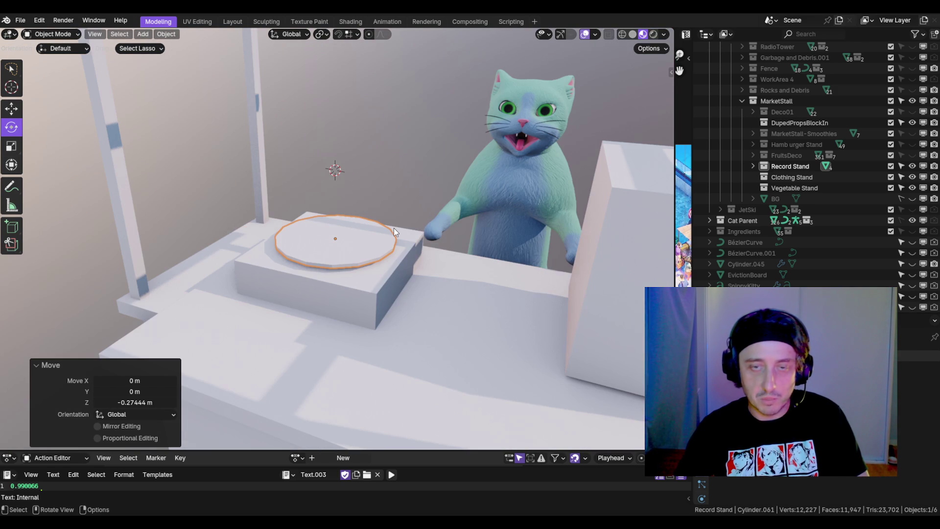
scroll(391, 236, "down", 2)
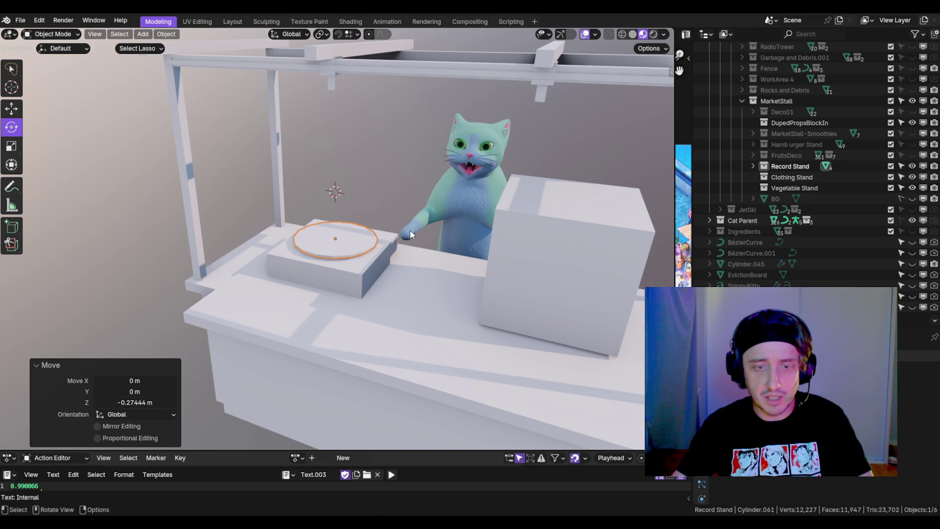
- In Edit Mode, scale the disc up and stretch it along Z into a tall cylinder
key("Tab")
key("s")
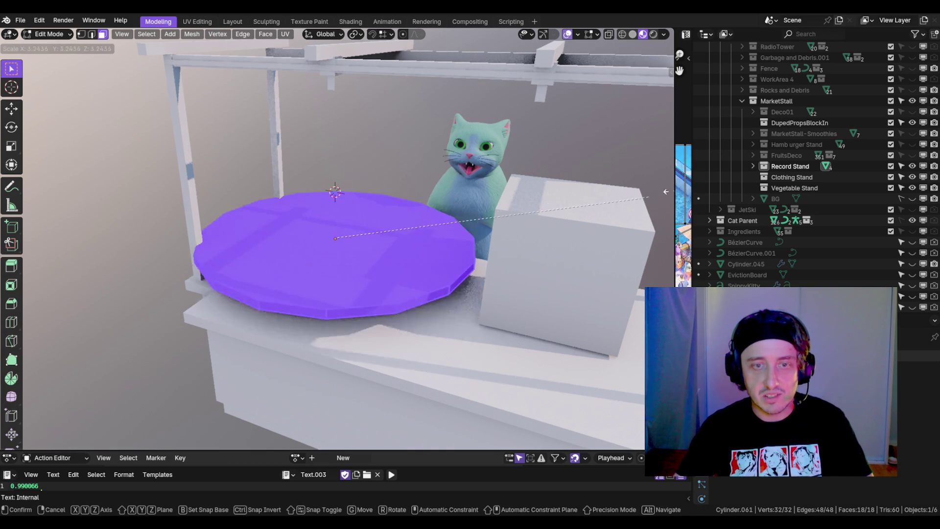
key("Return")
scroll(432, 252, "down", 4)
key("s")
key("z")
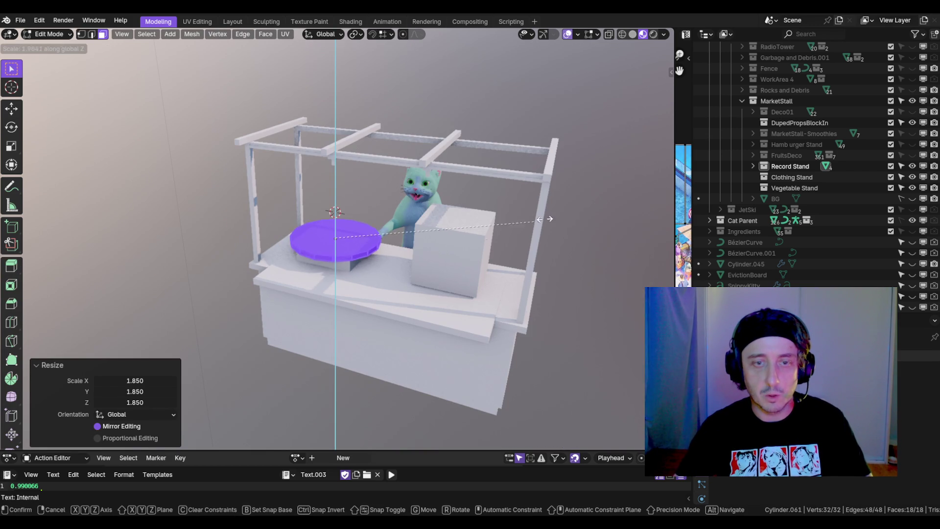
left_click(630, 131)
- Duplicate the cylinder twice, turning the second copy about 98 degrees upright and repositioning it
key("shift+d")
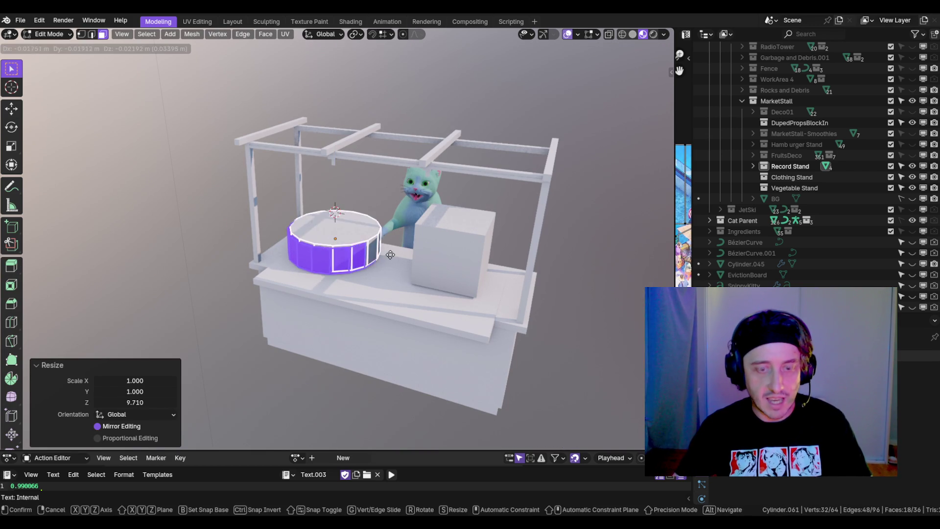
key("z")
left_click(424, 241)
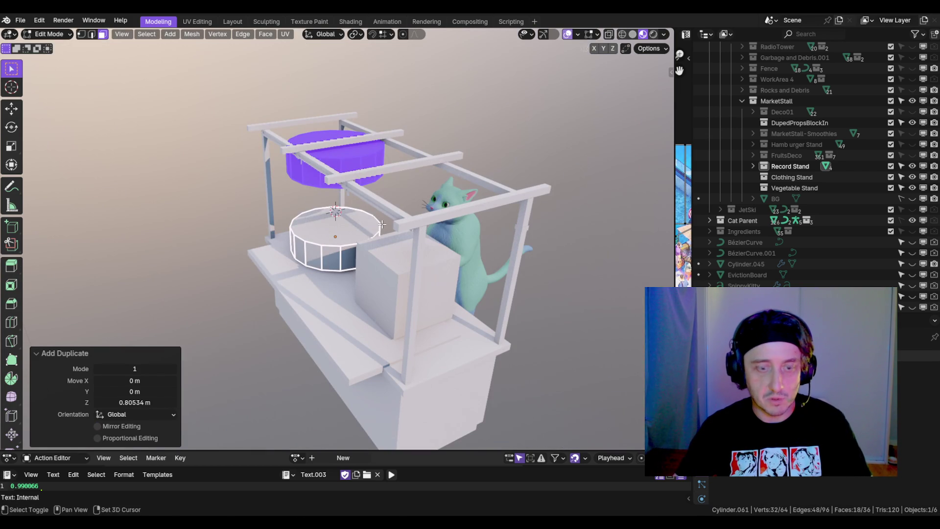
key("shift+d")
left_click(304, 286)
key("KP_1")
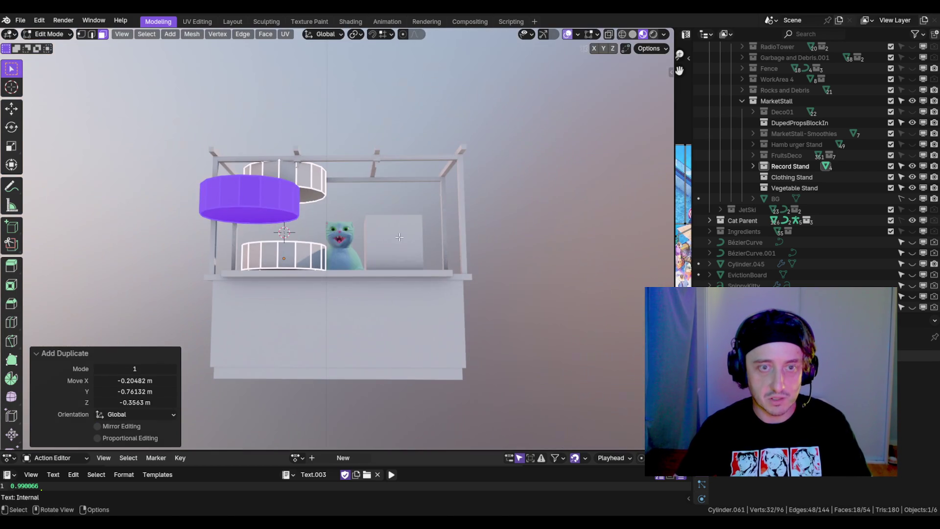
key("r")
left_click(338, 201)
scroll(337, 202, "up", 3)
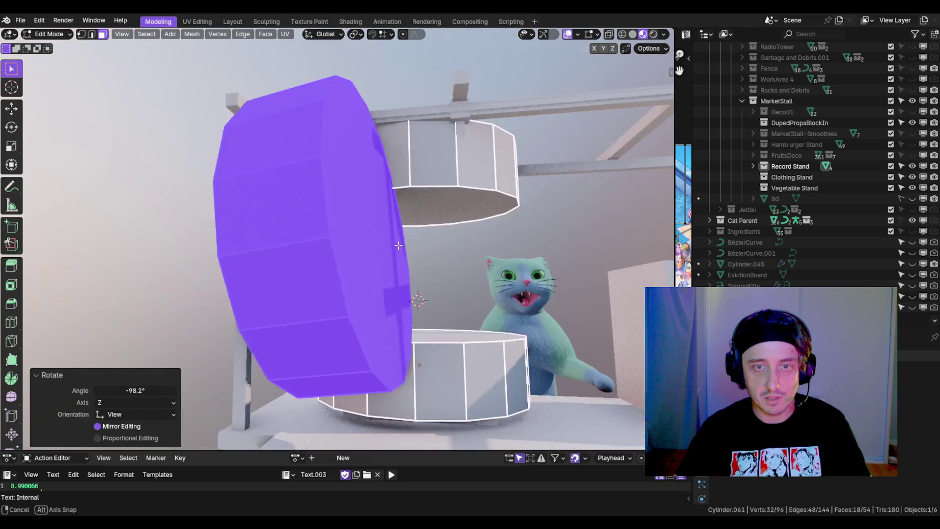
key("g")
left_click(452, 248)
scroll(412, 256, "up", 3)
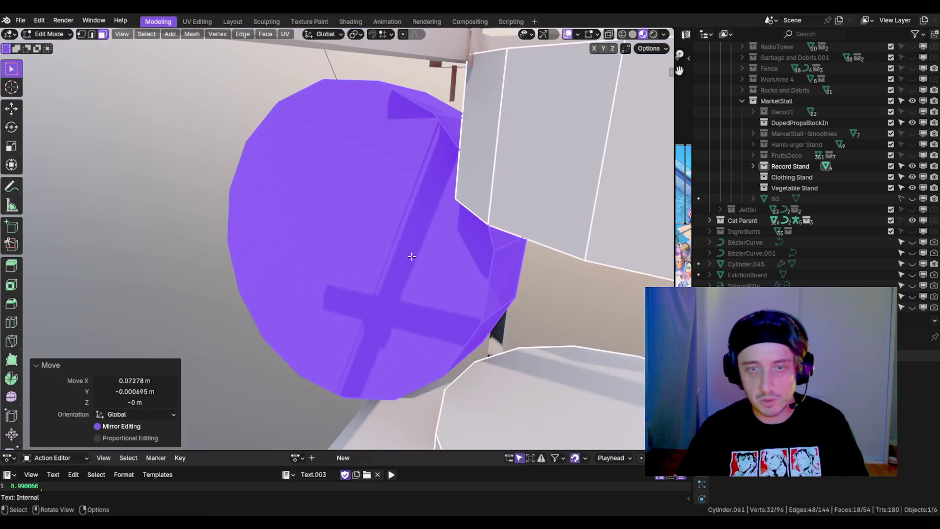
scroll(519, 151, "down", 6)
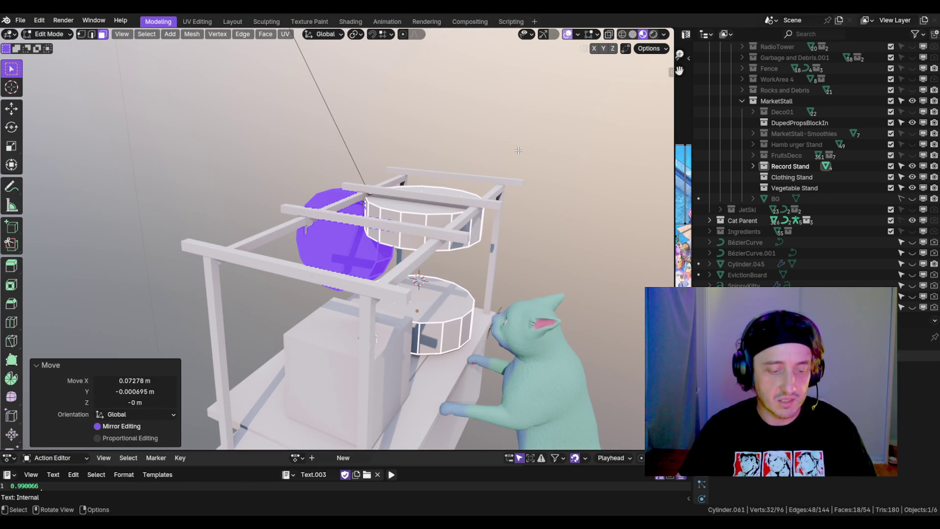
- Undo the stretch and duplicates back to the flat disc, with its mesh open and framed
key("Tab")
mouse_move(518, 151)
left_mouse_down()
mouse_move(498, 206)
mouse_move(531, 203)
left_mouse_up()
key("x")
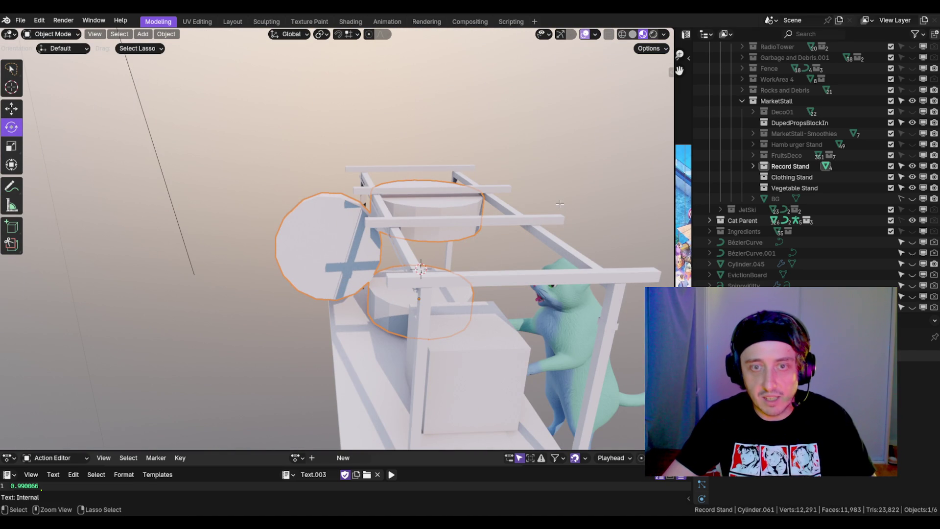
key("Tab")
key("ctrl+z")
key("ctrl+z")
key("ctrl+z")
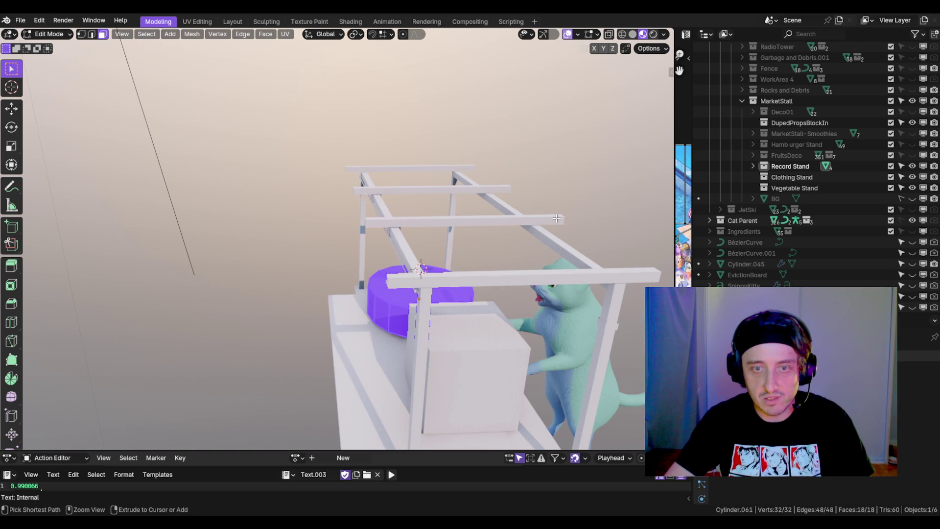
key("Tab")
key("KP_Decimal")
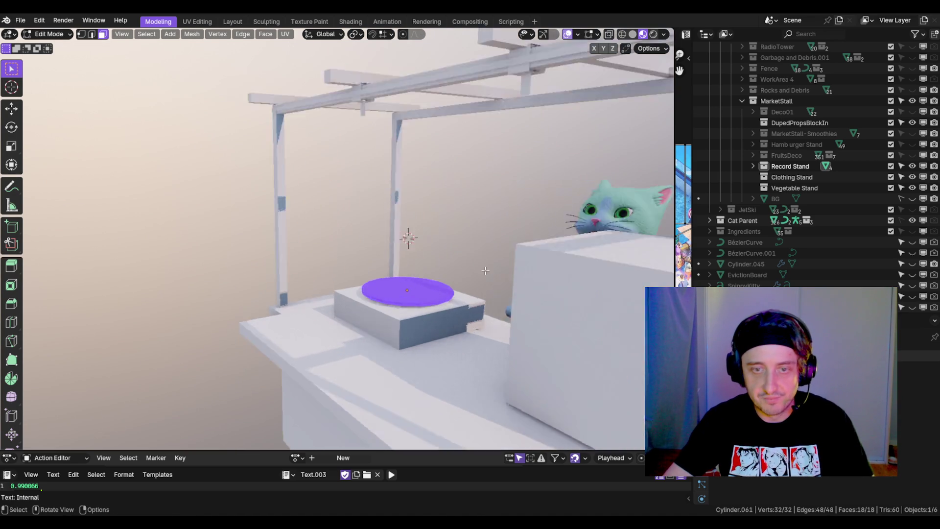
scroll(454, 289, "down", 2)
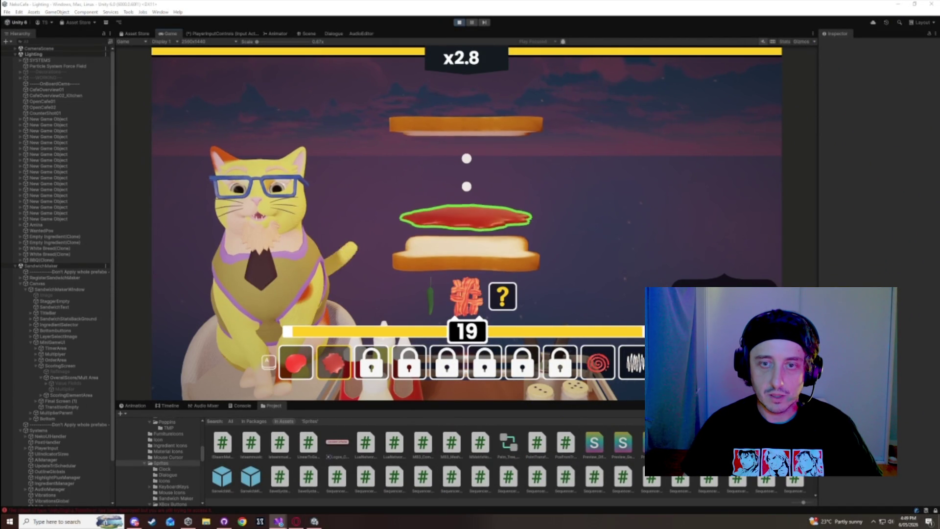
- Serve two sandwiches using bacon, jalapeño and tomato layers, pushing the multiplier to x2.9
scroll(592, 289, "down", 1)
scroll(590, 332, "down", 1)
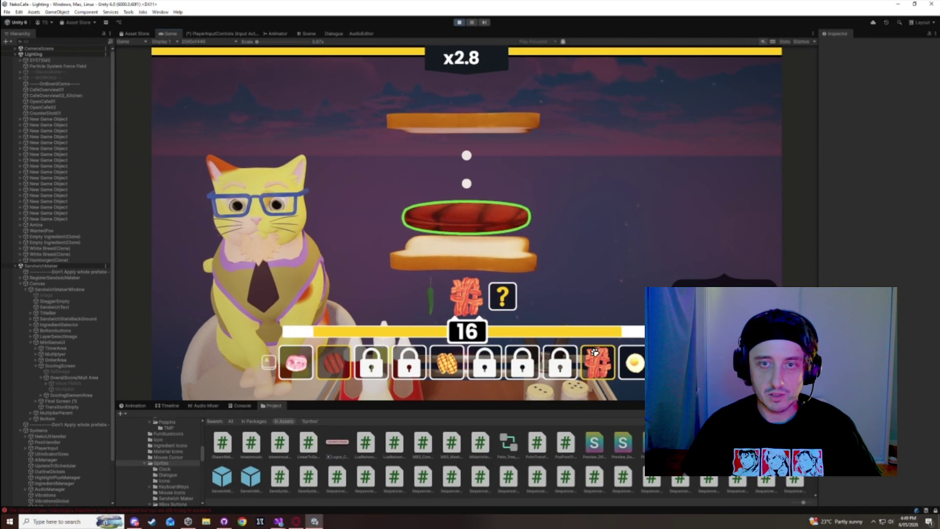
left_click(375, 335)
scroll(545, 305, "down", 1)
left_click(544, 306)
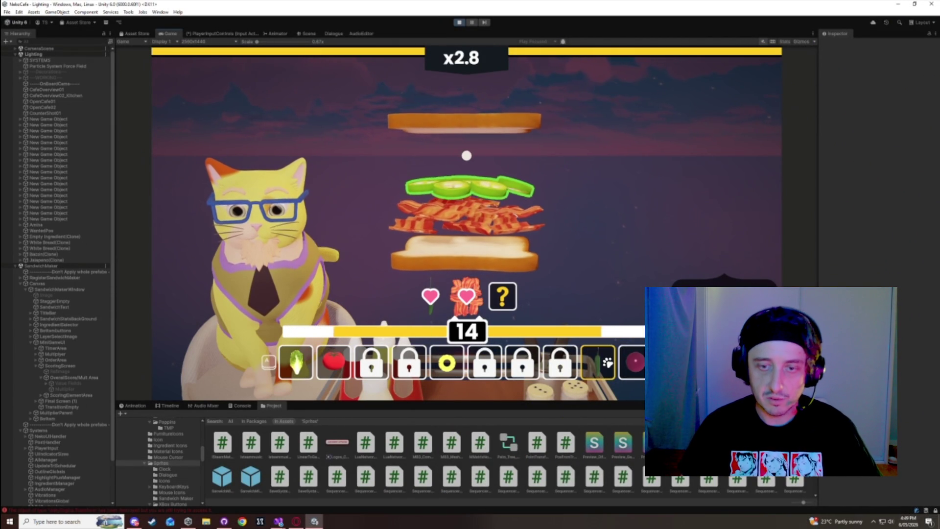
left_click(506, 289)
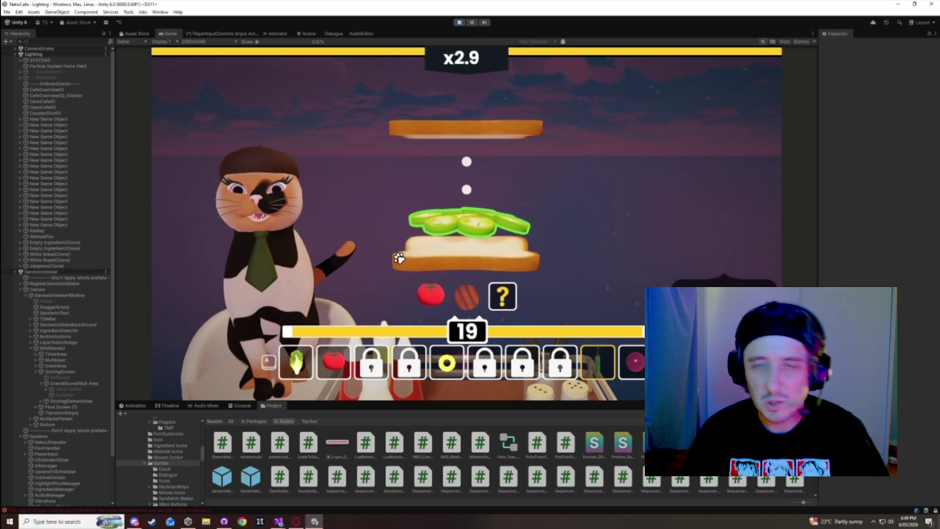
left_click(333, 360)
left_click(326, 349)
left_click(326, 348)
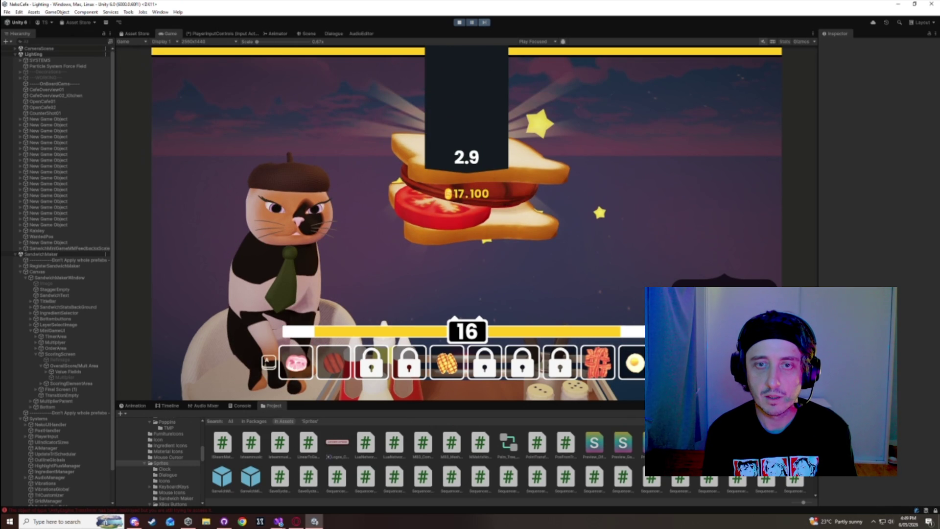
key("alt+Tab")
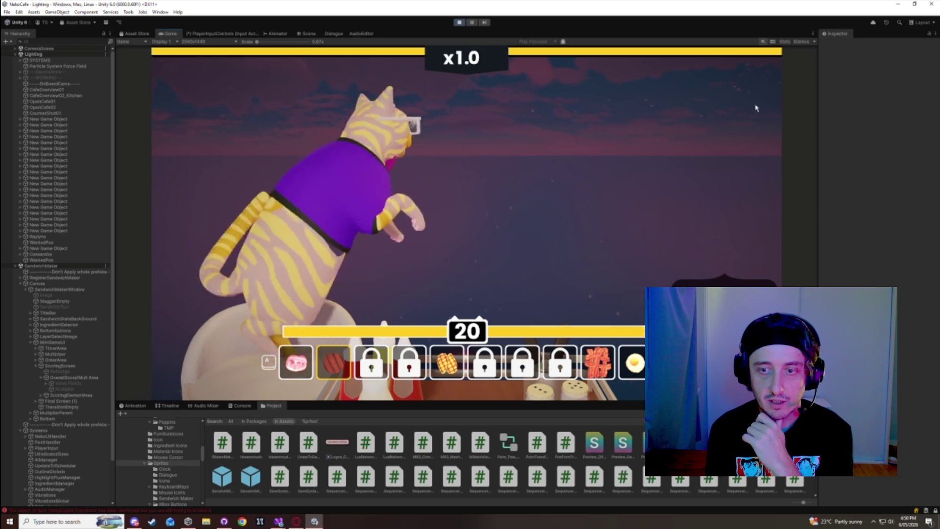
- Exit the running playtest with the toolbar Play button
left_click(459, 23)
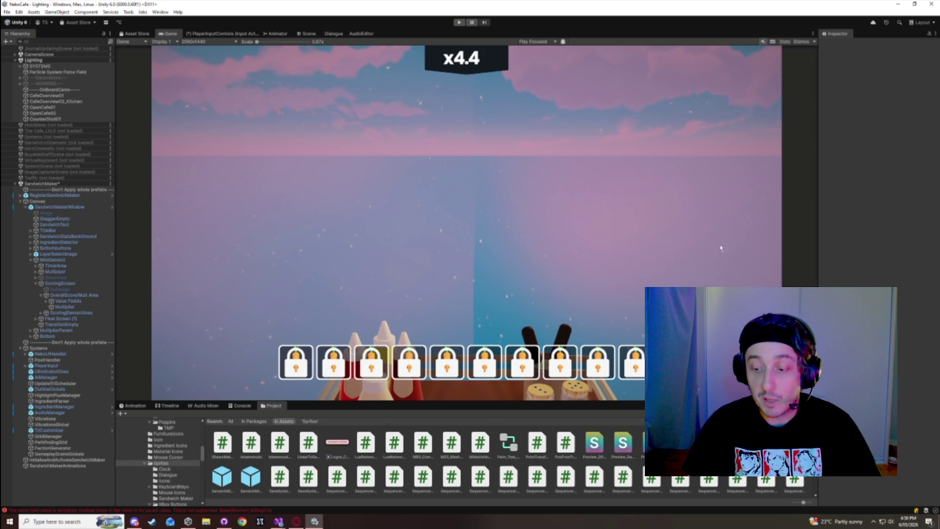
- Clear the Console errors, unpause the playtest, and stack ham on the new round's bread
left_click(243, 406)
left_click(122, 414)
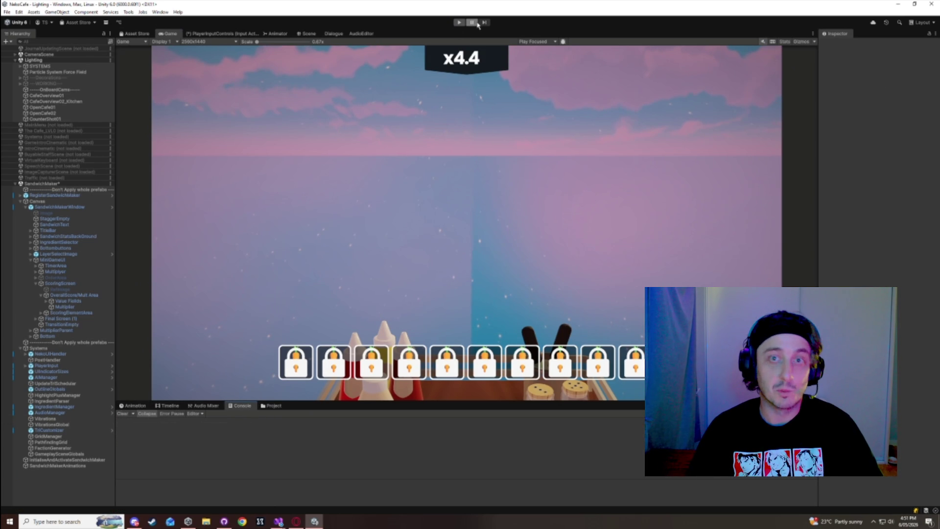
left_click(460, 23)
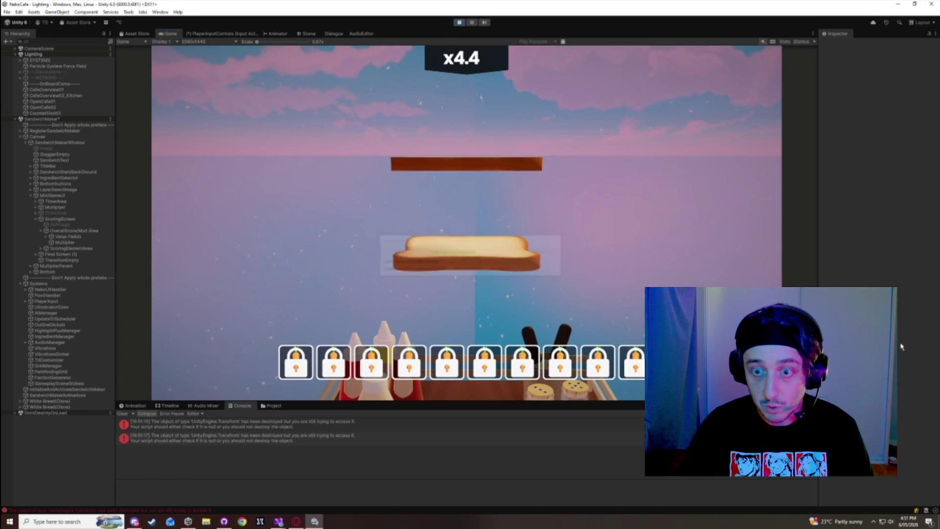
key("space")
key("space")
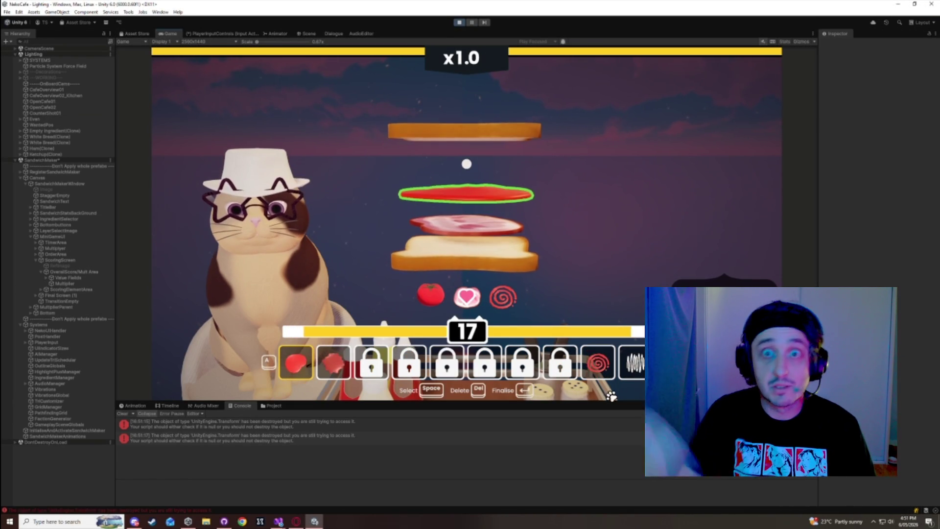
- Add tomato and lettuce layers to the current sandwich
left_click(334, 363)
left_click(338, 359)
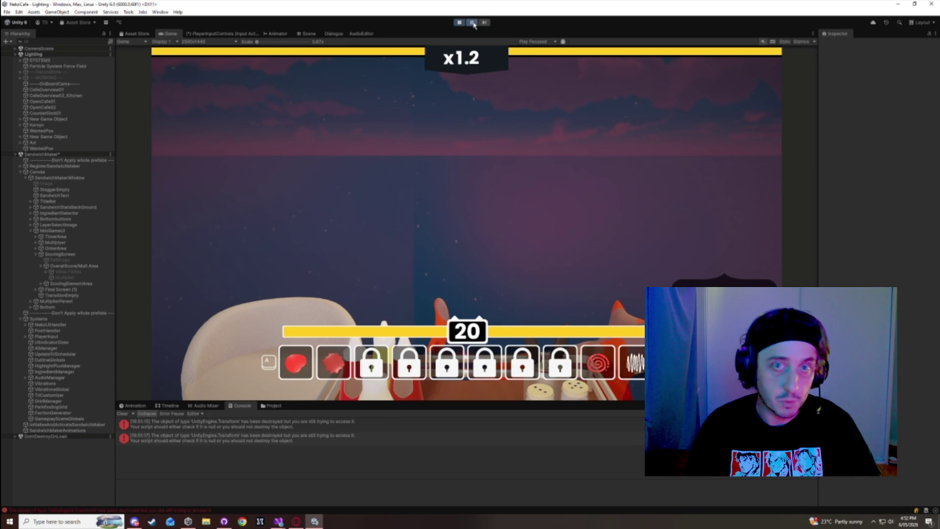
- Finish the sandwich with tomato and corn for a 17.64 score, then step one frame
left_click(339, 349)
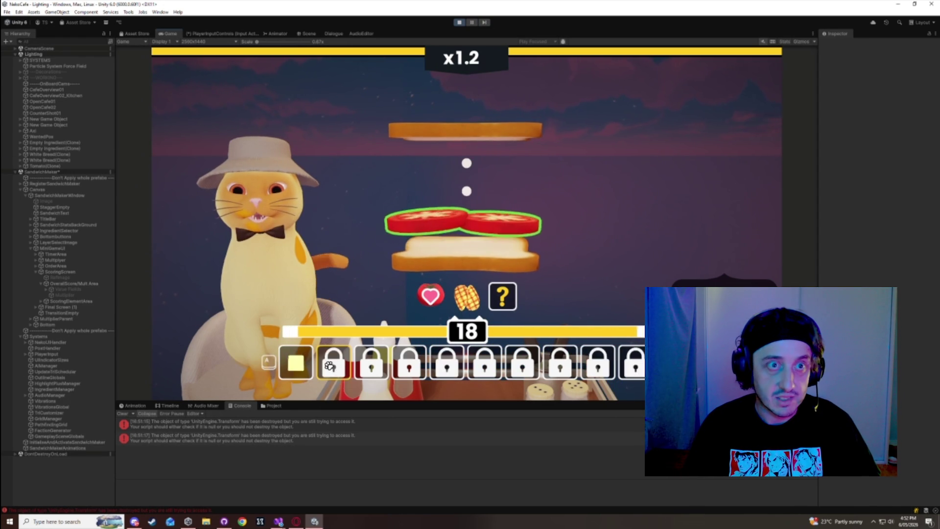
left_click(485, 364)
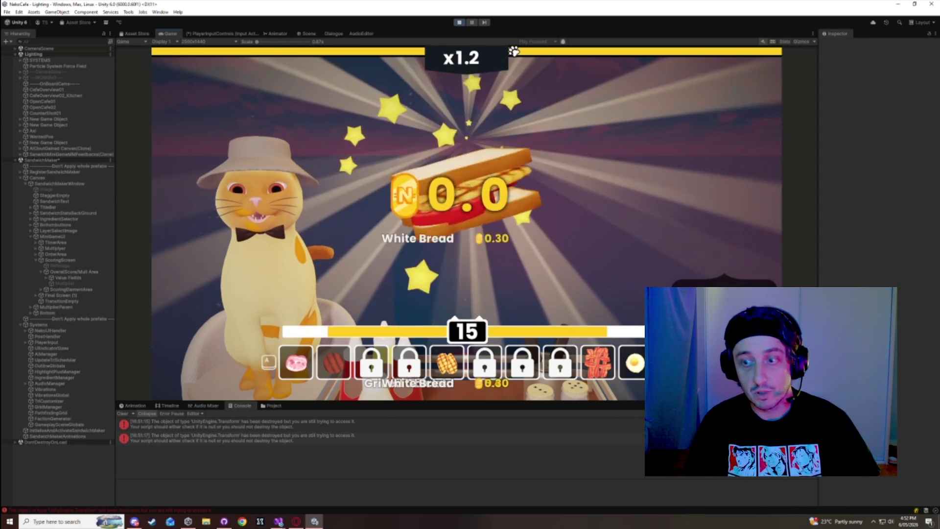
left_click(484, 23)
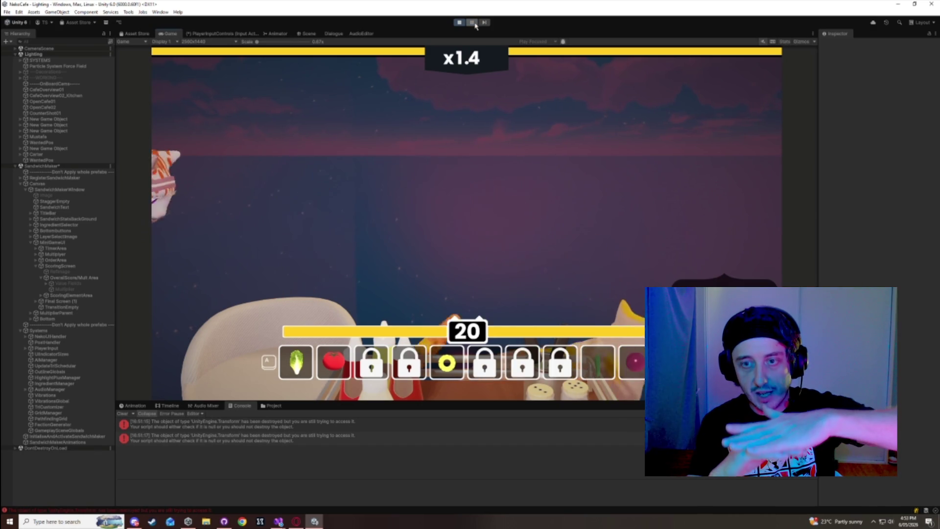
- Pause and resume, then complete the bacon sandwich and a lettuce sandwich with top bread
left_click(472, 23)
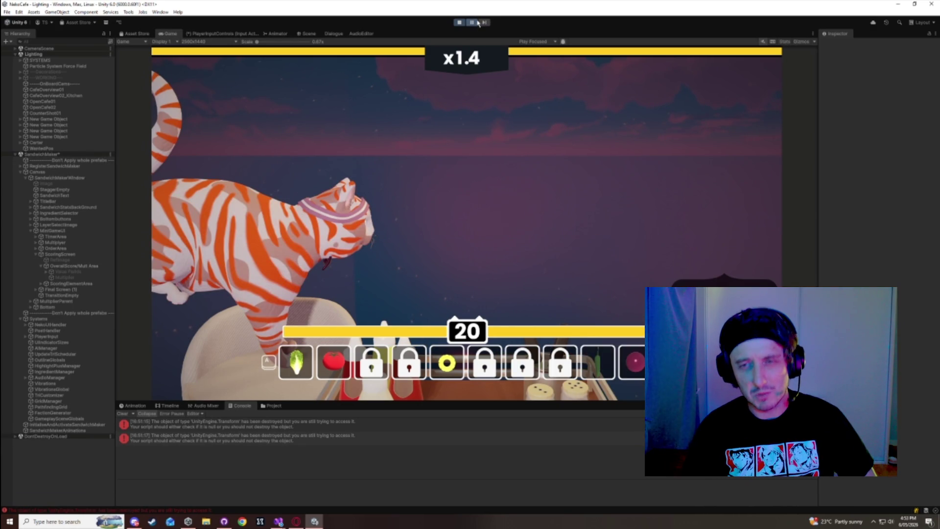
left_click(473, 23)
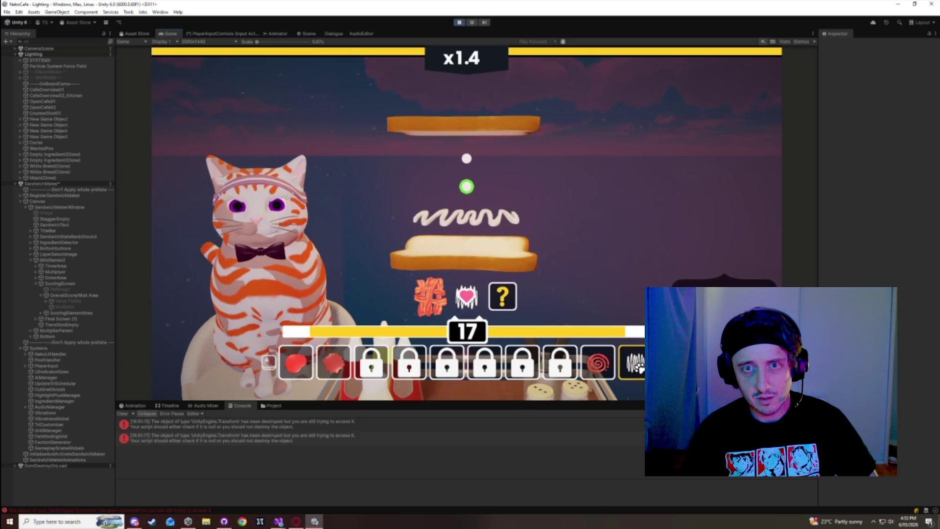
left_click(528, 267)
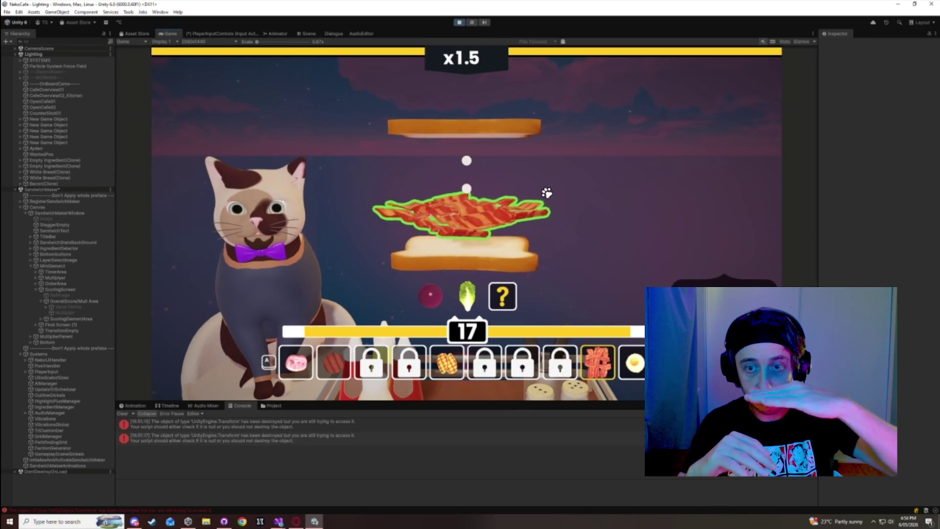
scroll(608, 216, "down", 2)
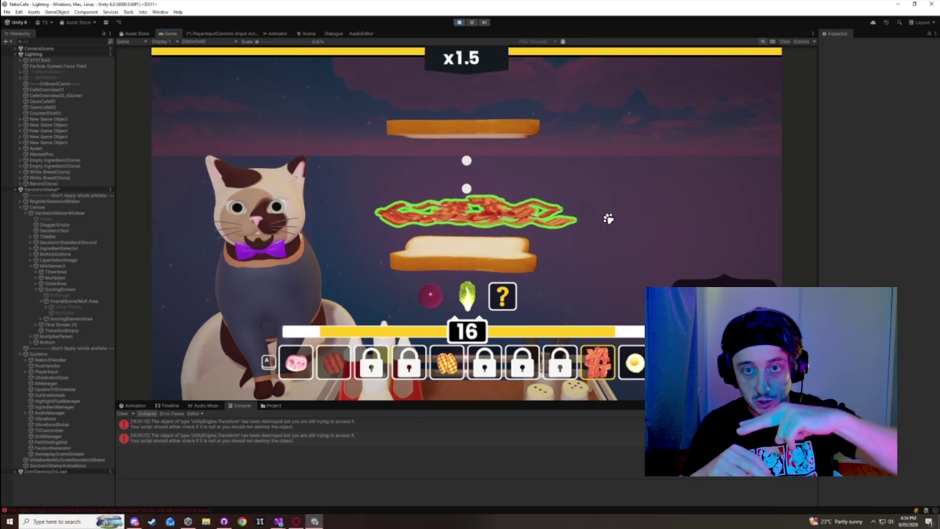
scroll(612, 244, "down", 1)
left_click(611, 244)
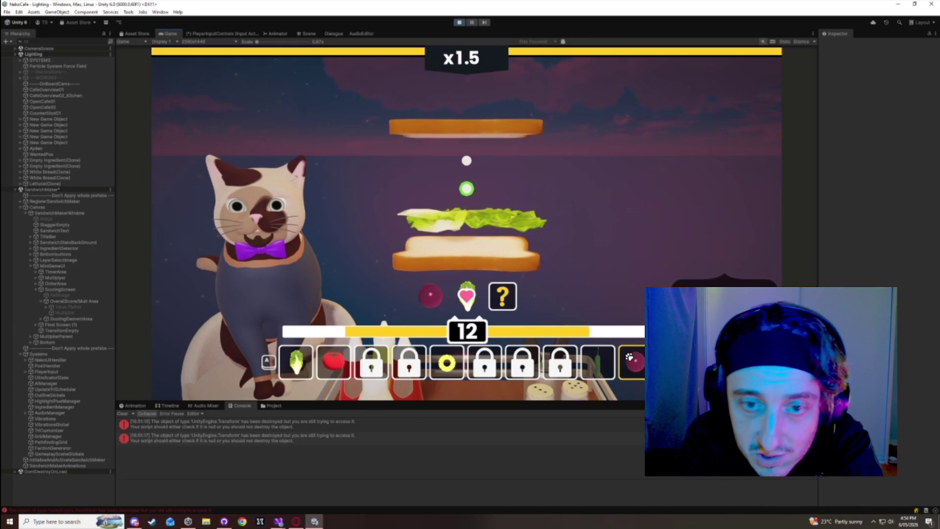
left_click(493, 26)
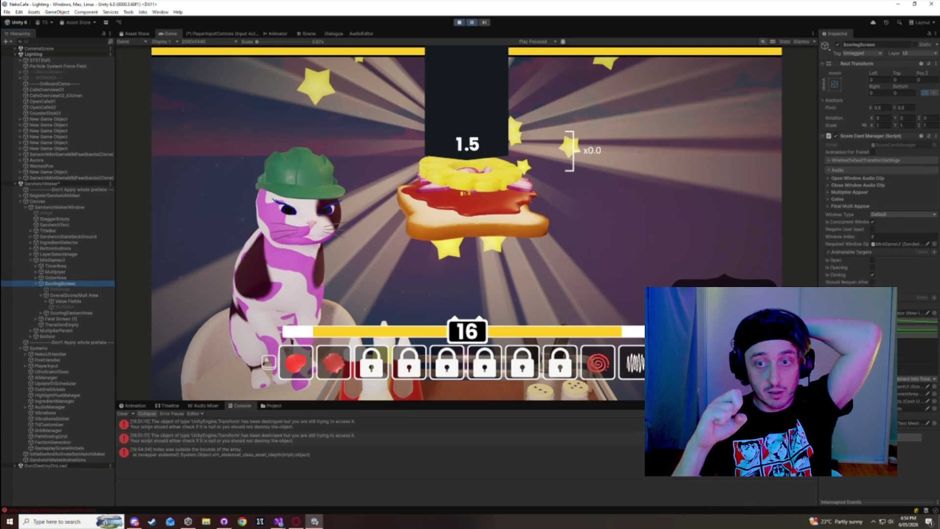
- Widen the Game view, resume, and build and serve a ketchup, mayo, pineapple and ham sandwich
left_click_drag(818, 195, 699, 196)
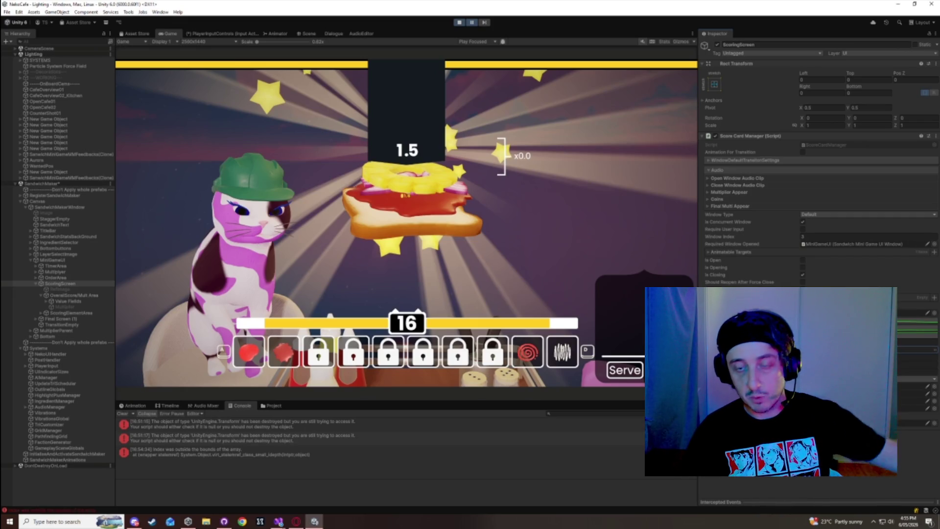
left_click(473, 23)
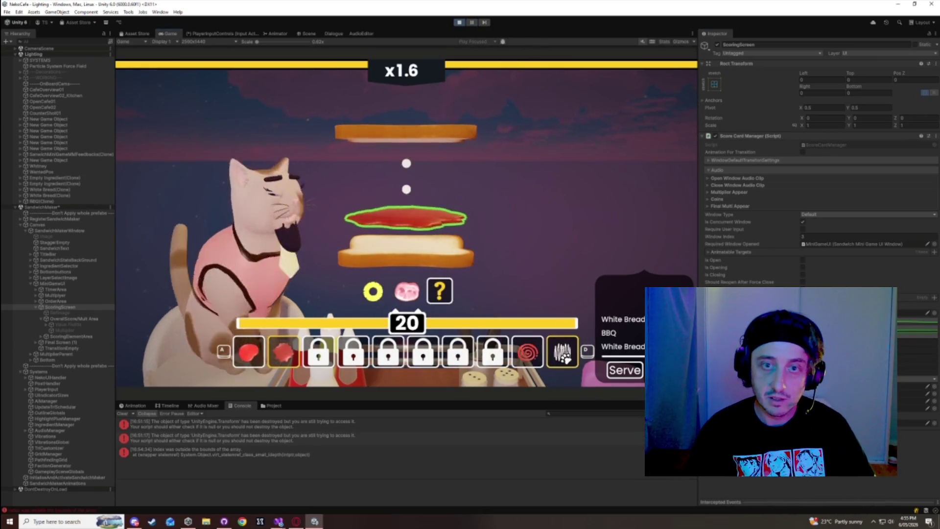
left_click(251, 347)
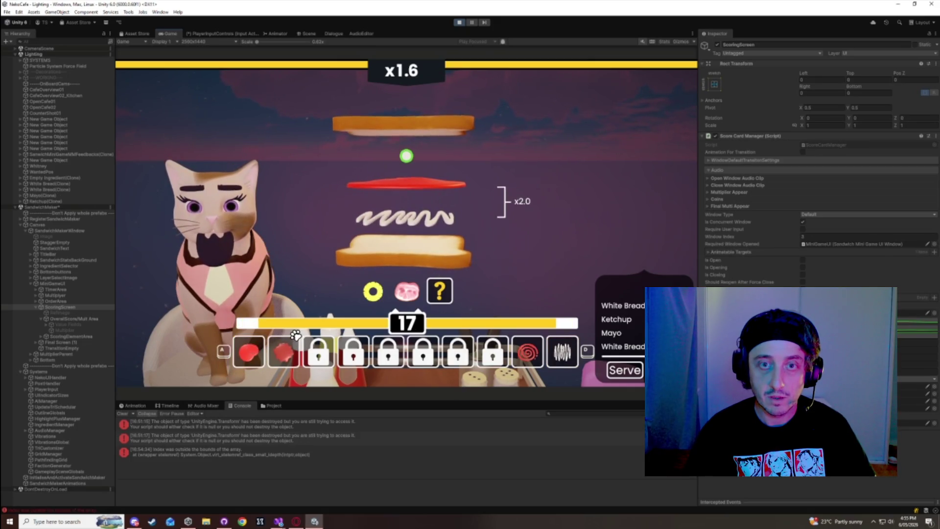
left_click(251, 347)
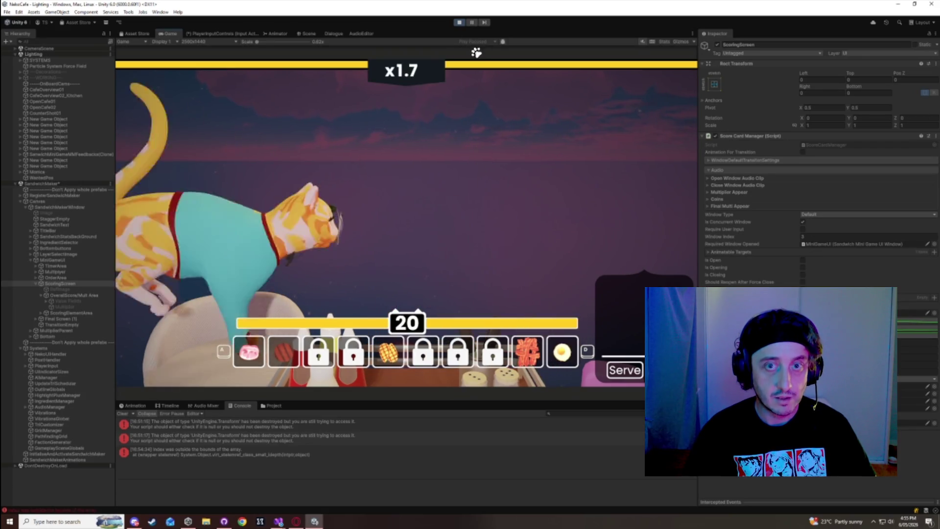
left_click(489, 244)
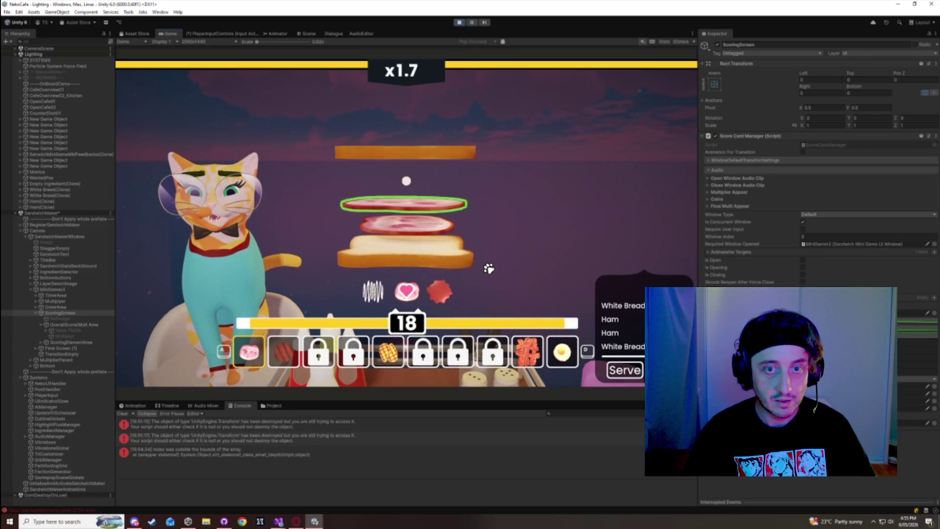
left_click(284, 352)
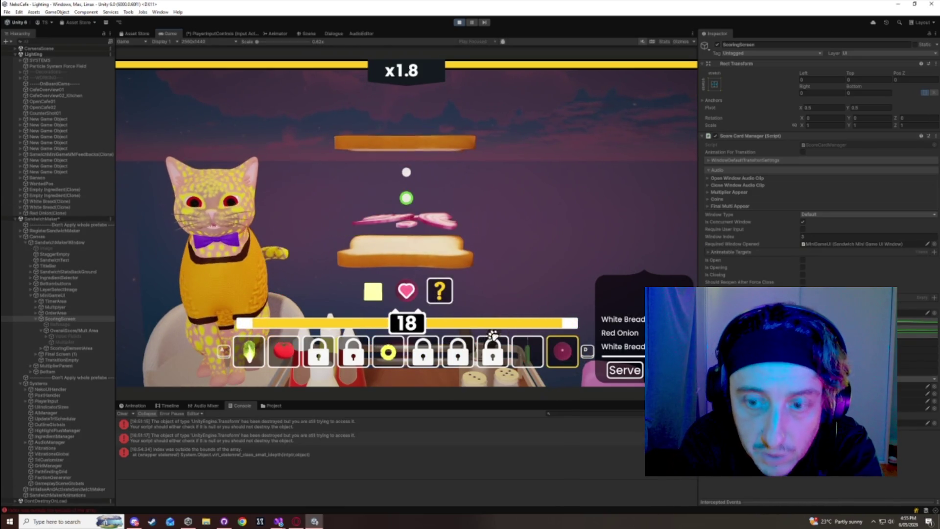
- Serve the next sandwiches, including a fried-egg one and the bacon sandwich, reaching x2.2
left_click(251, 346)
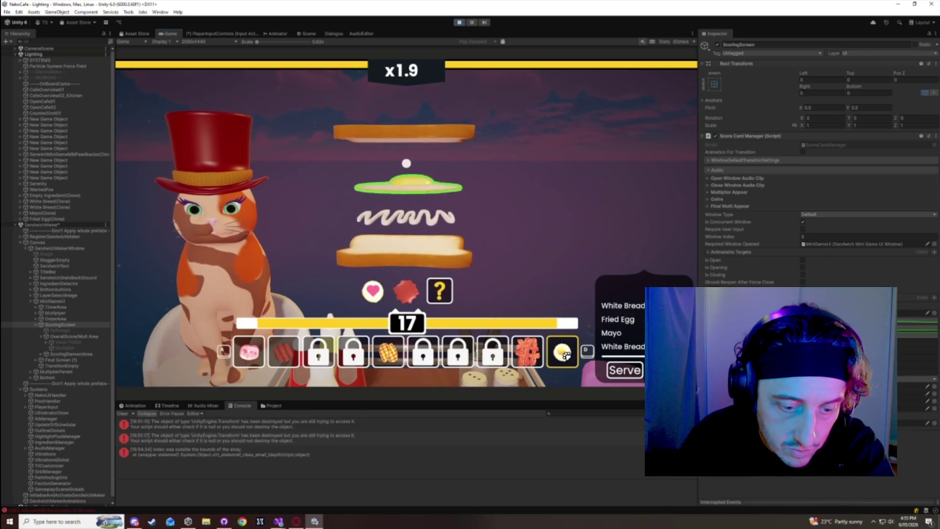
left_click(563, 353)
left_click(278, 361)
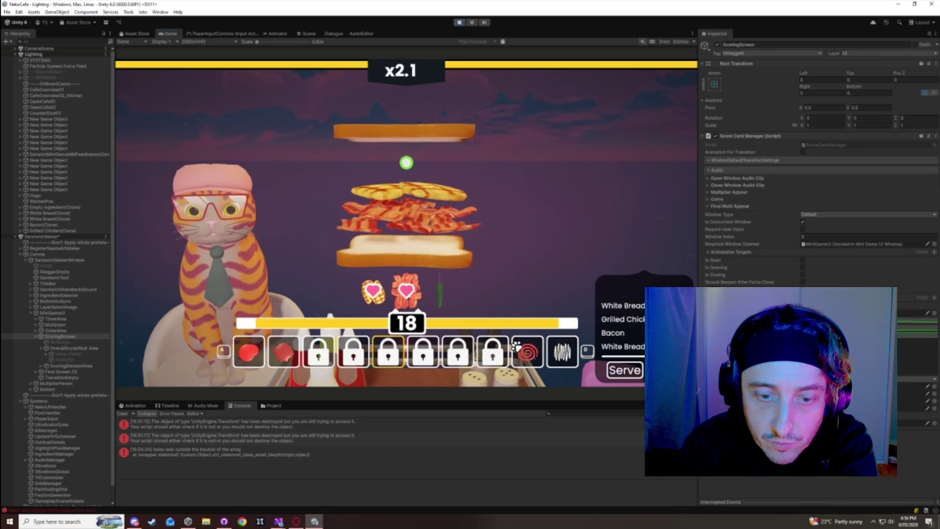
key("space")
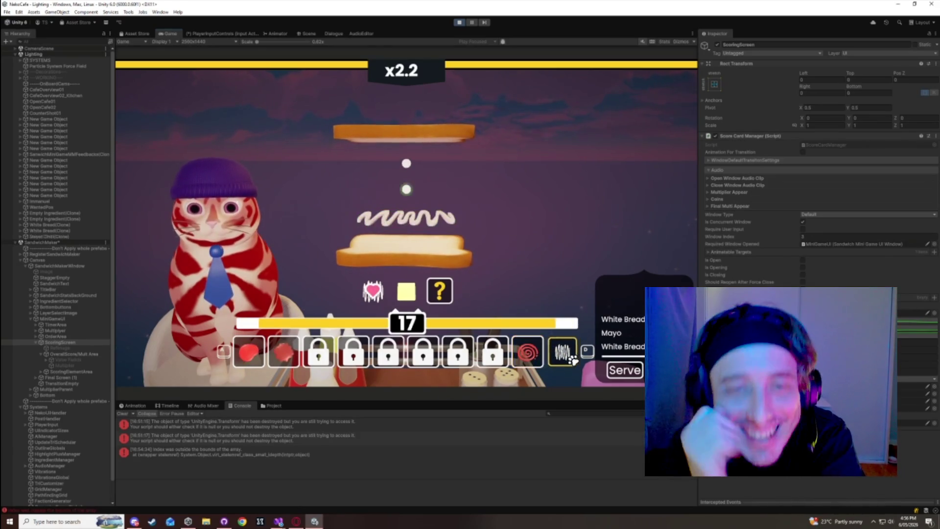
- Add mayo and a fried egg, then serve the bacon sandwich
left_click(249, 345)
left_click(248, 349)
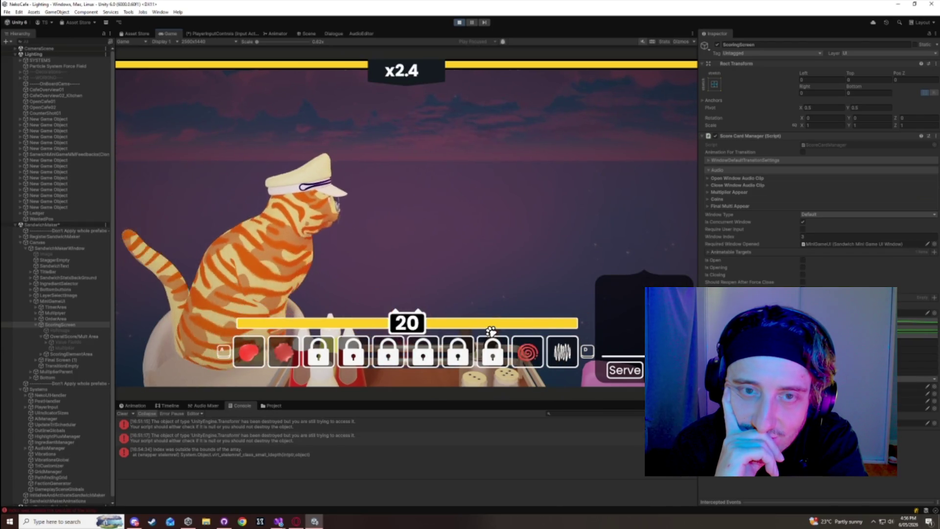
scroll(294, 360, "down", 2)
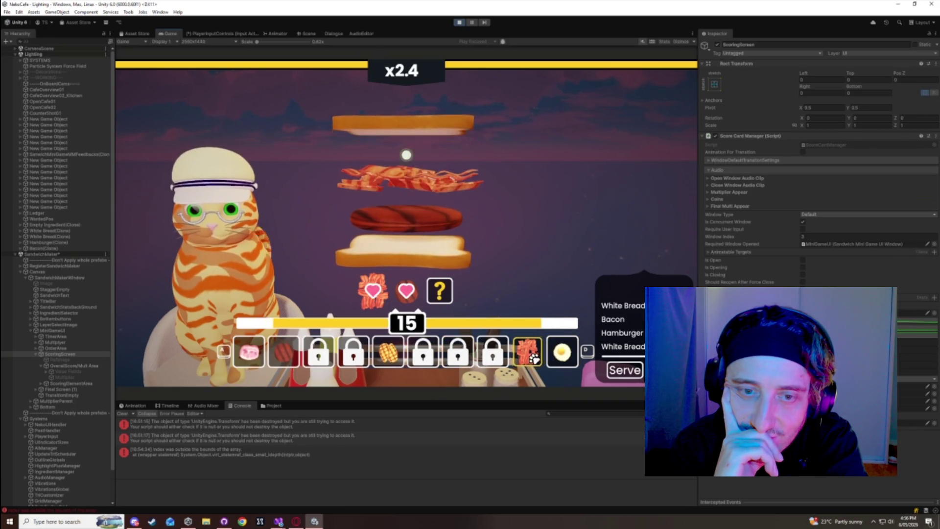
key("space")
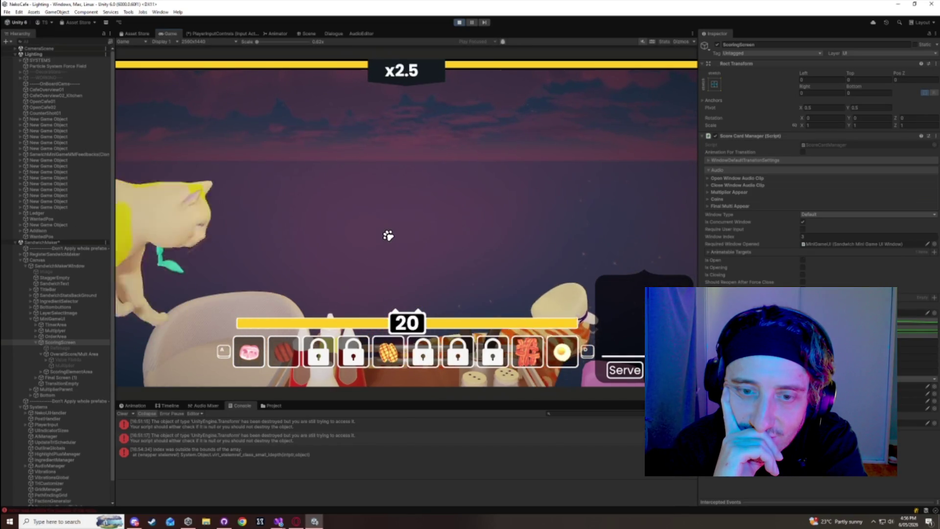
- Add sauce and top bread to serve the 1.56 sandwich, raising the multiplier to x2.6
scroll(308, 336, "down", 1)
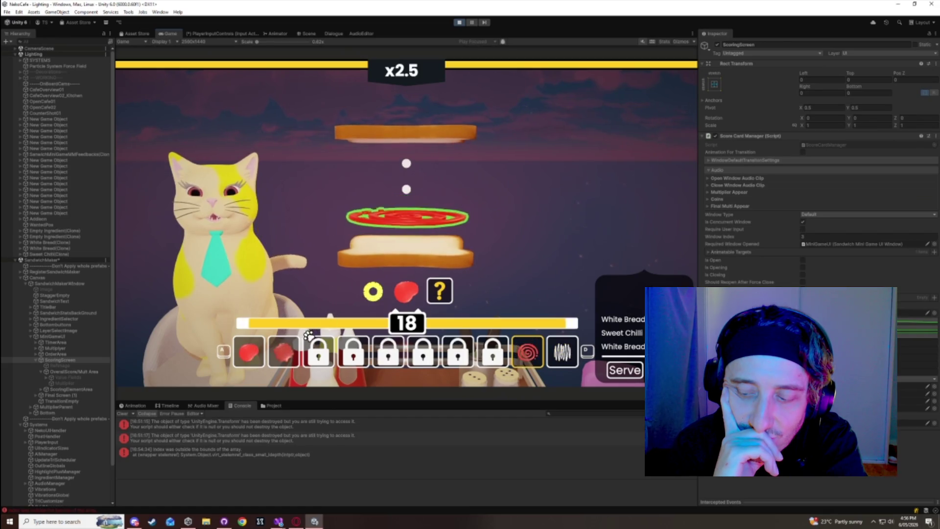
left_click(262, 356)
left_click(387, 353)
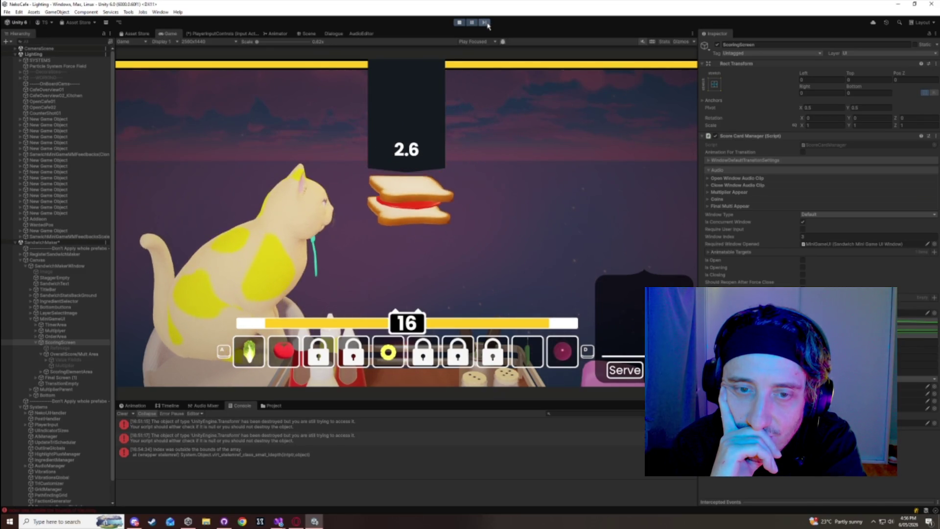
left_click(472, 22)
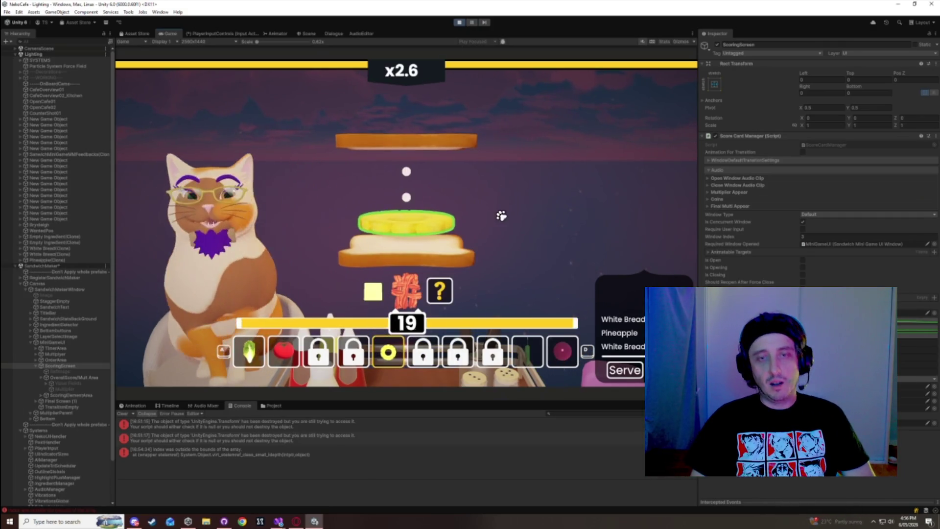
- Switch shelves, serve orders and add tomato as the multiplier peaks at x2.9, then resets to x1.0
key("d")
key("d")
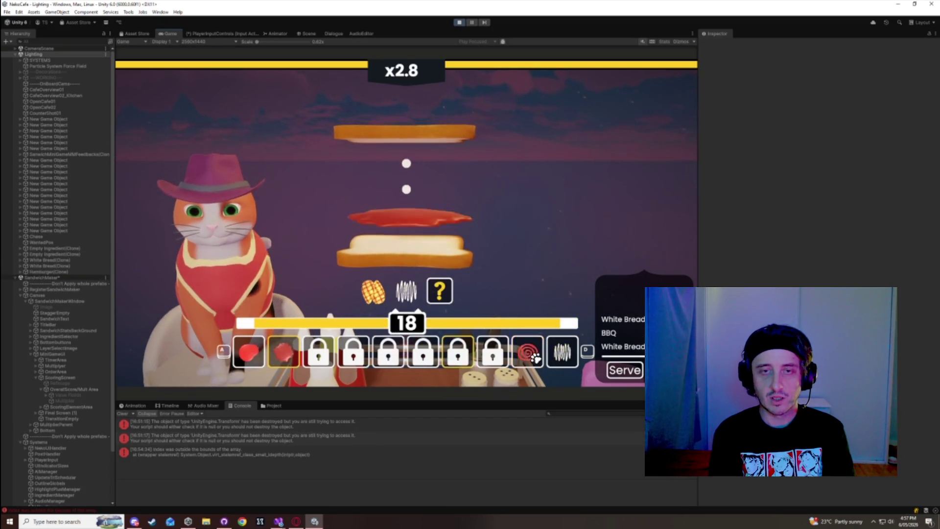
key("d")
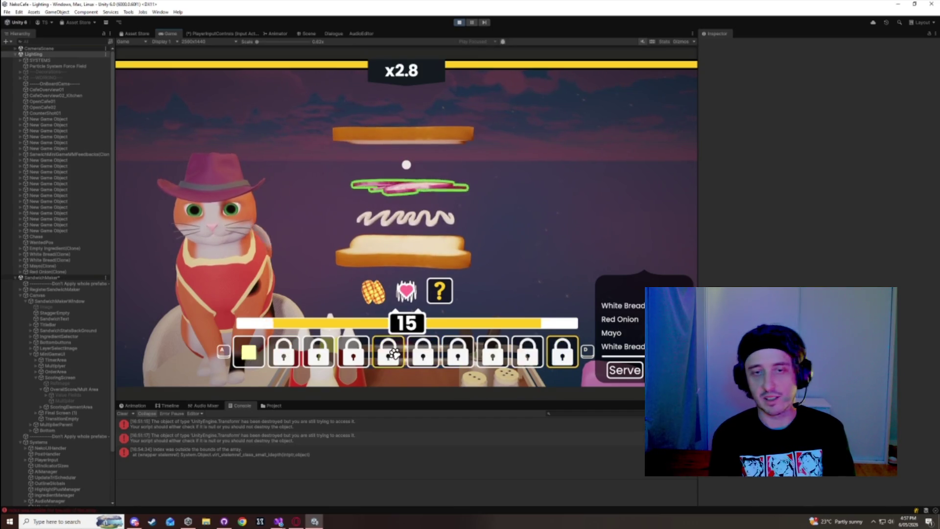
key("space")
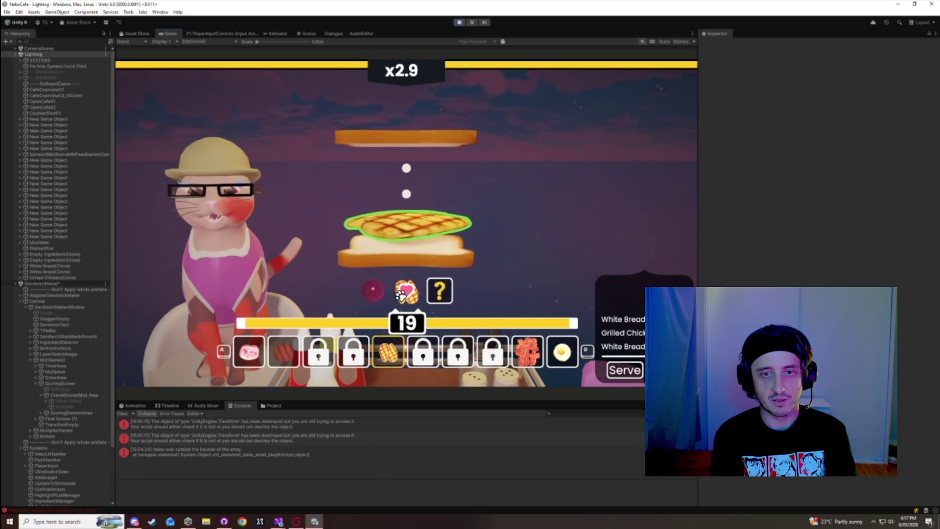
left_click(560, 361)
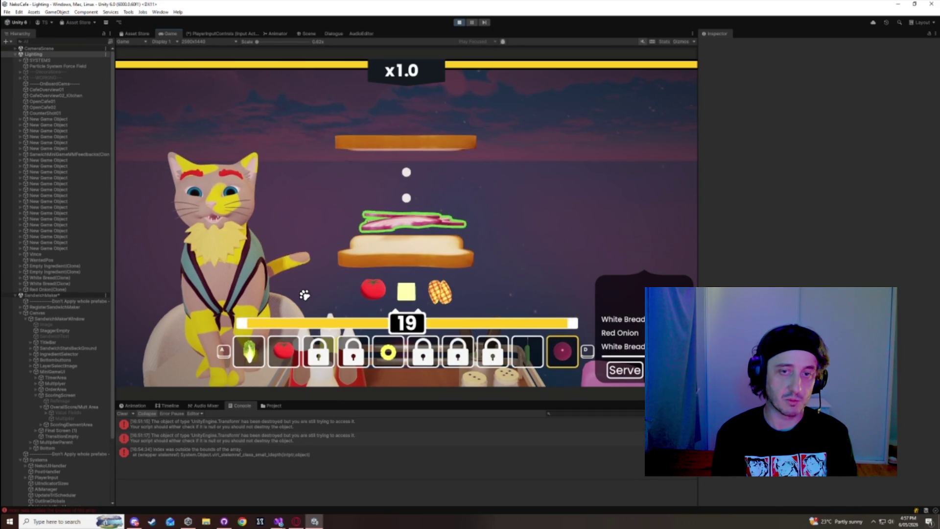
key("d")
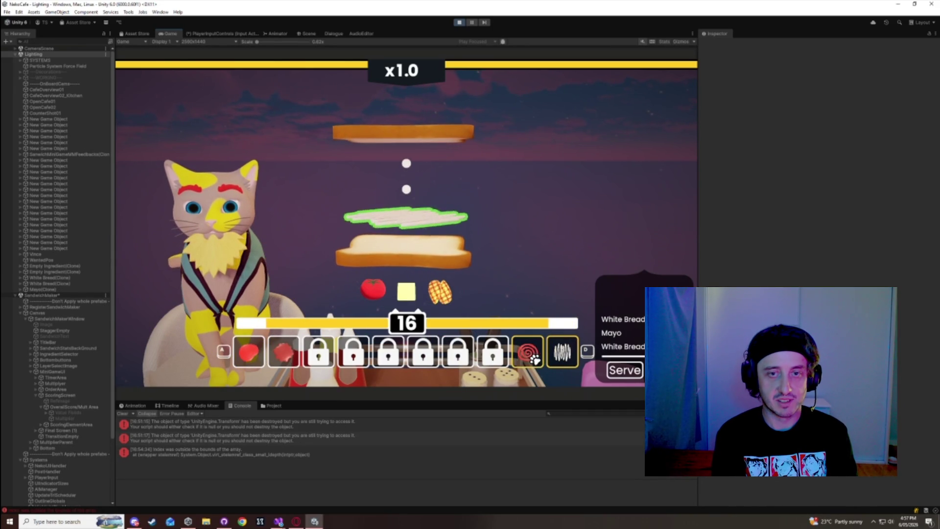
key("a")
left_click(288, 351)
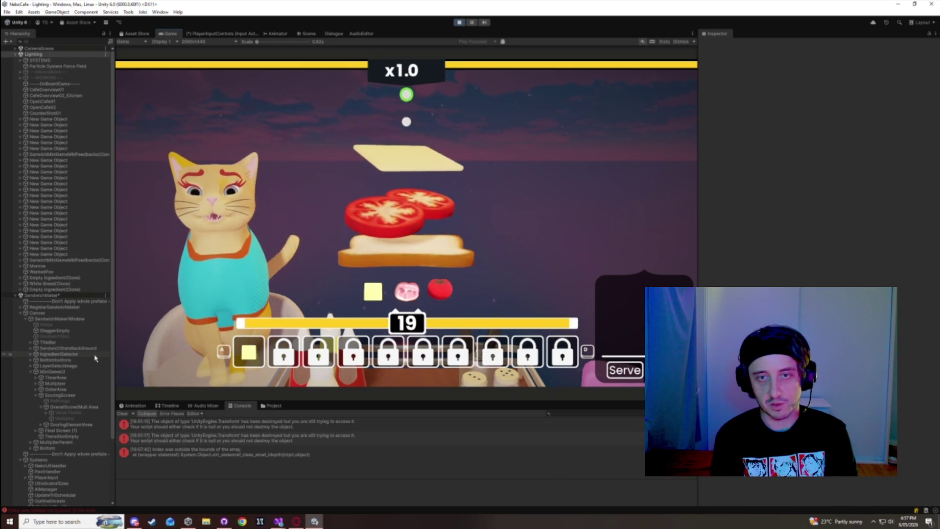
- Select ScoringScreen and open its final multiplier curve under Animatable Targets
left_click(59, 395)
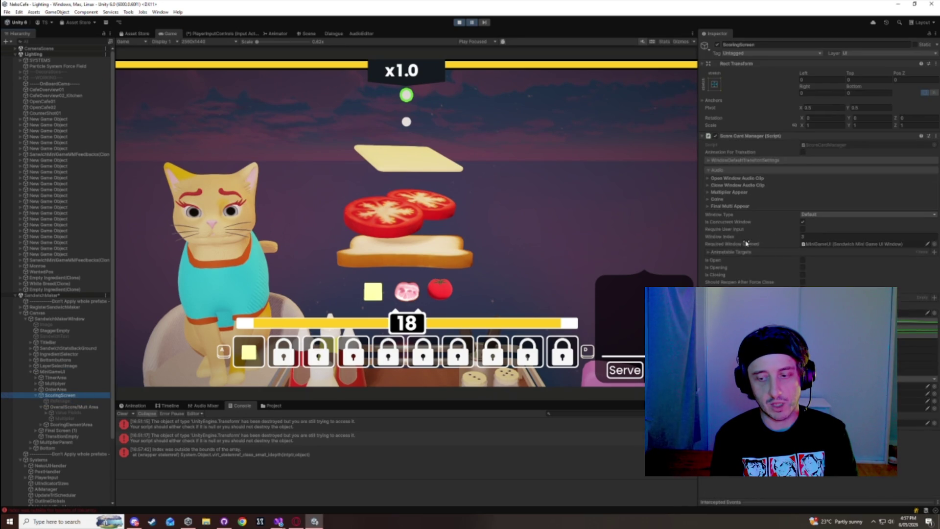
left_click(731, 252)
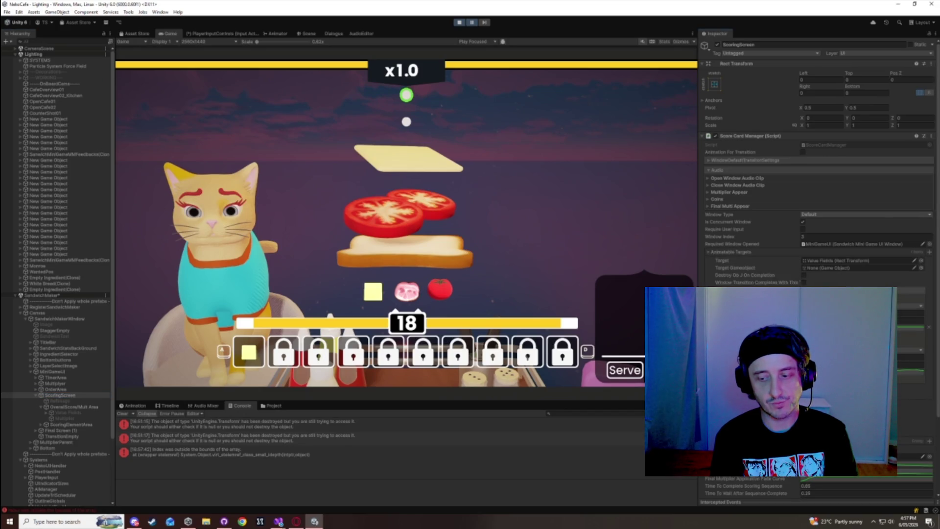
left_click(861, 325)
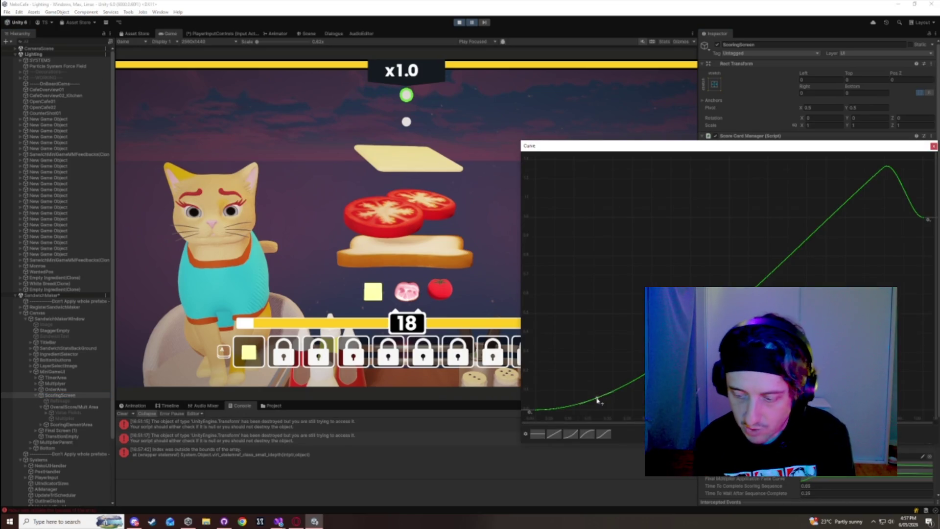
right_click(597, 399)
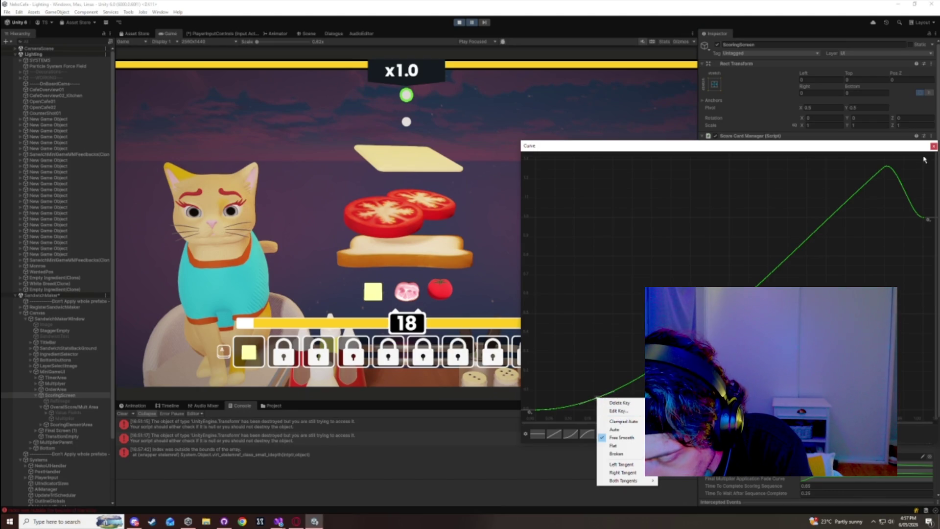
left_click(933, 146)
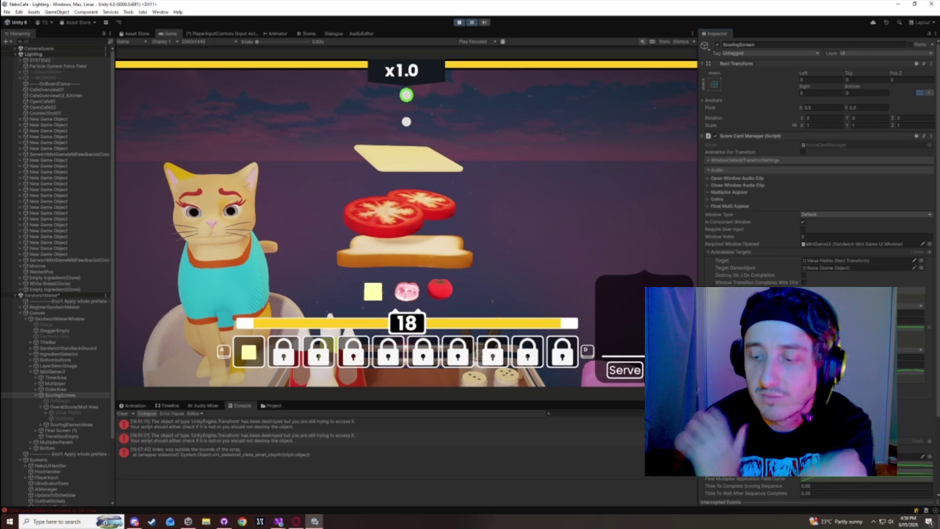
- Set the tangents of the key near the curve's early dip to Flat
left_click(913, 326)
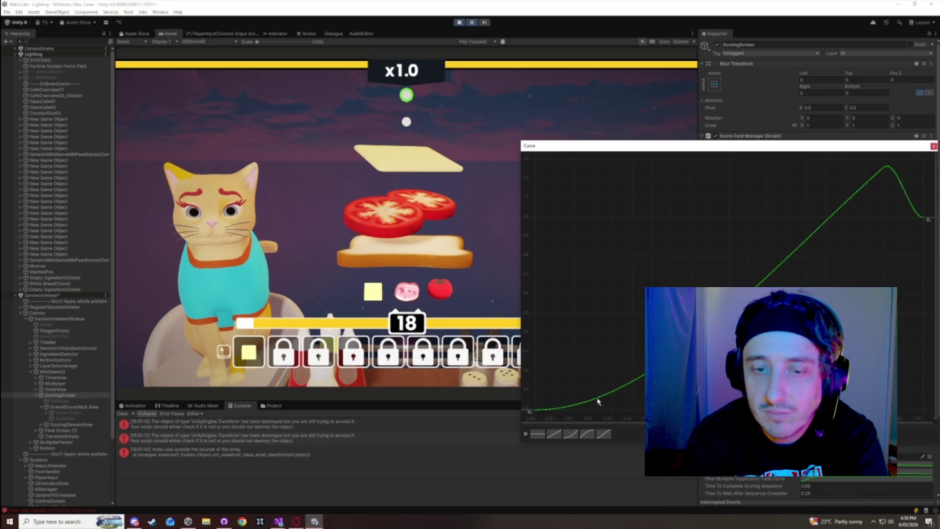
right_click(598, 400)
left_click(618, 412)
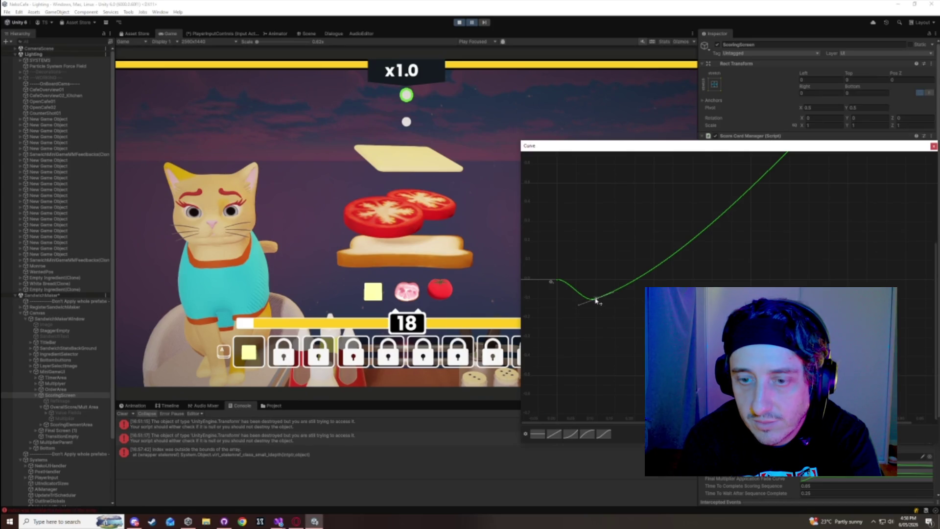
right_click(596, 300)
left_click(612, 346)
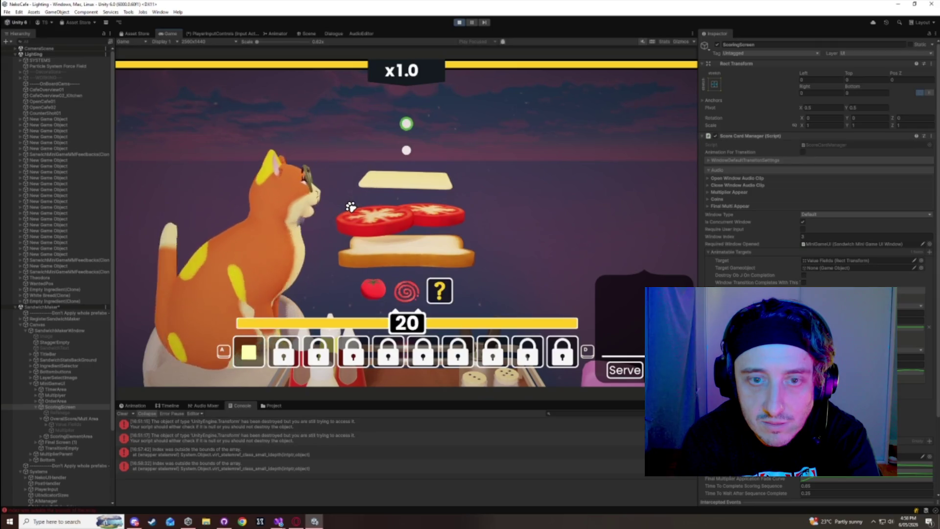
- Drop cheddar onto the sandwich, inspect the last error's stack trace, and clear the Console
left_click(404, 222)
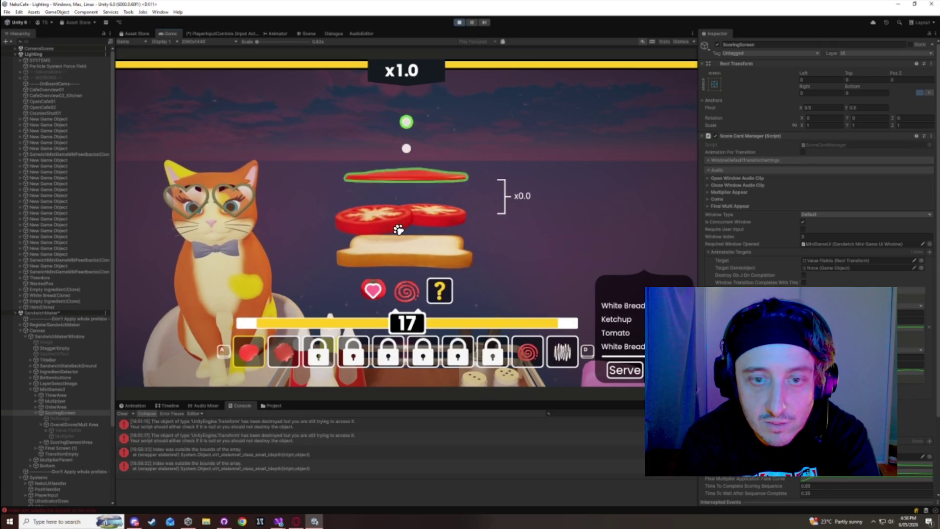
left_click(196, 465)
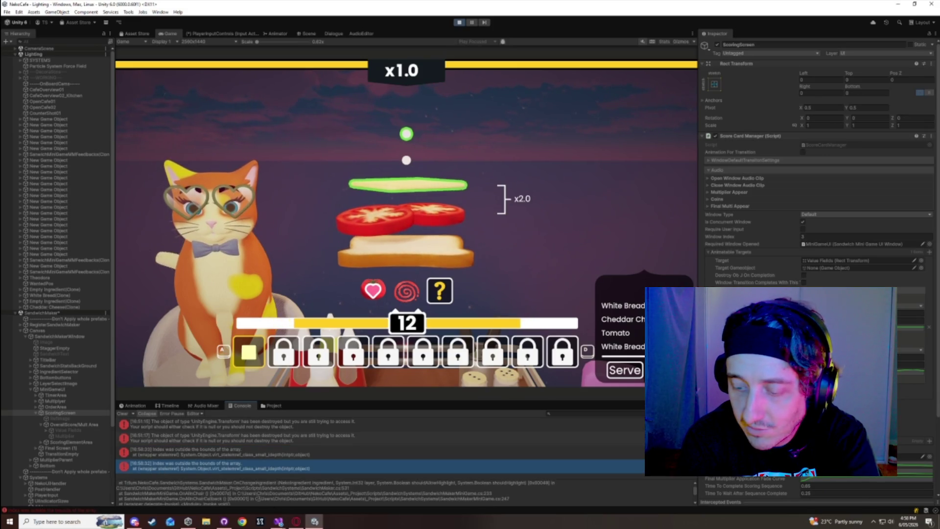
left_click(122, 413)
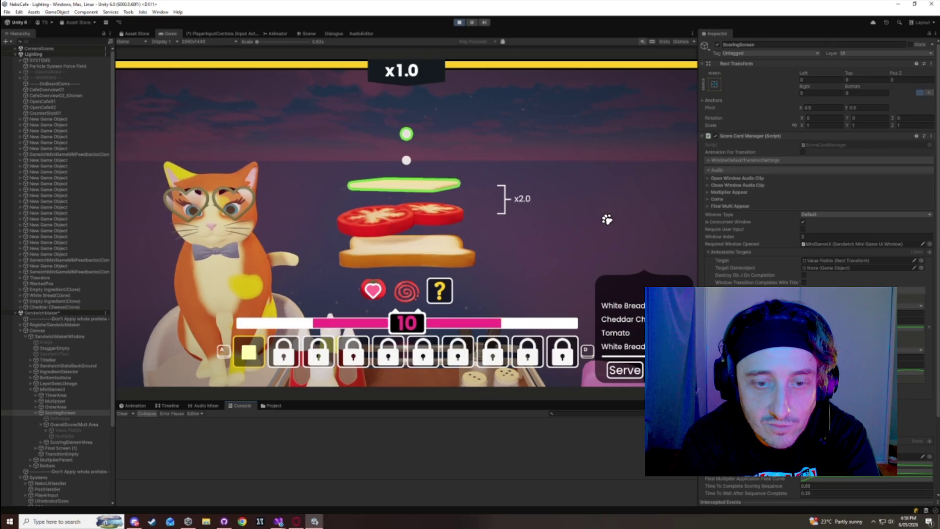
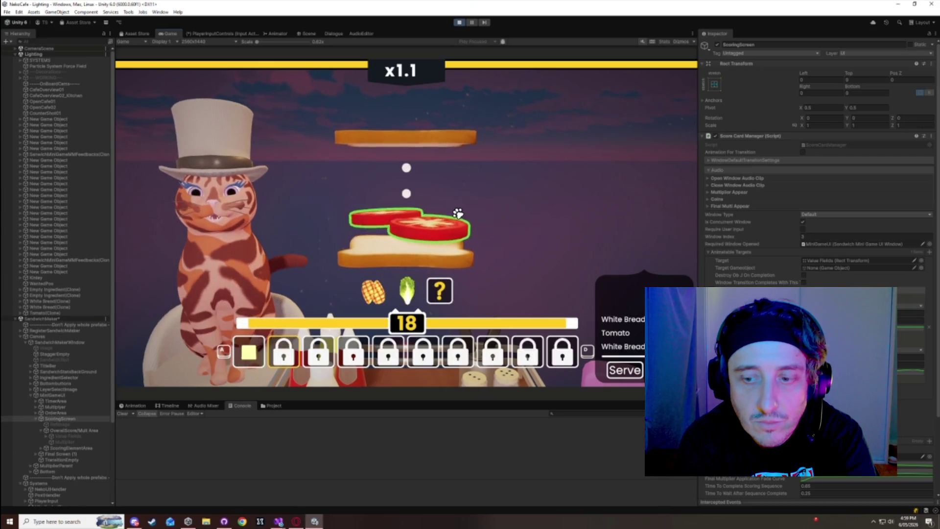
- Build a sandwich with grilled chicken, Sweet Chilli sauce and ham
left_click(380, 351)
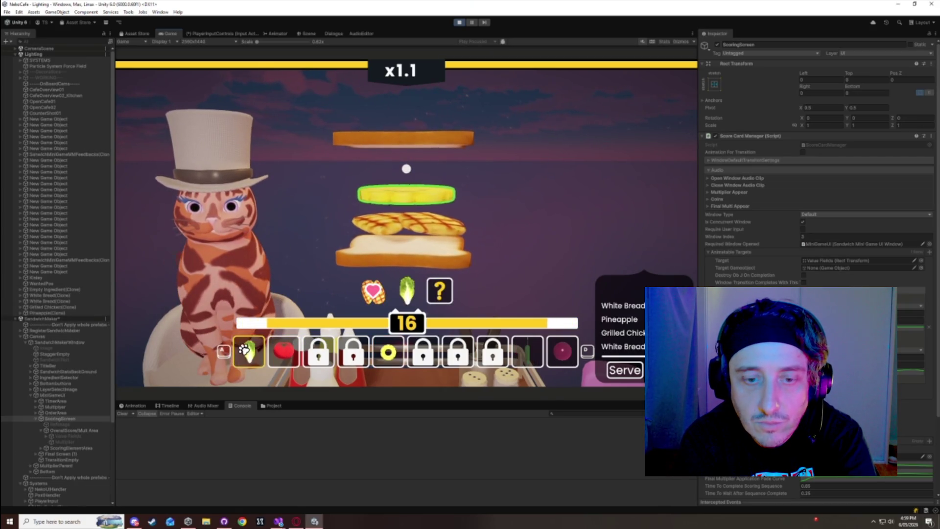
left_click(254, 343)
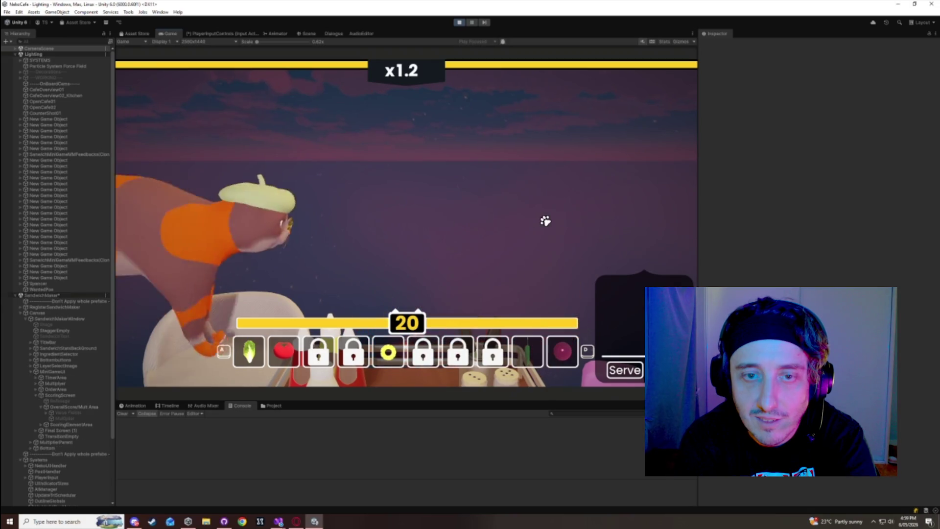
key("d")
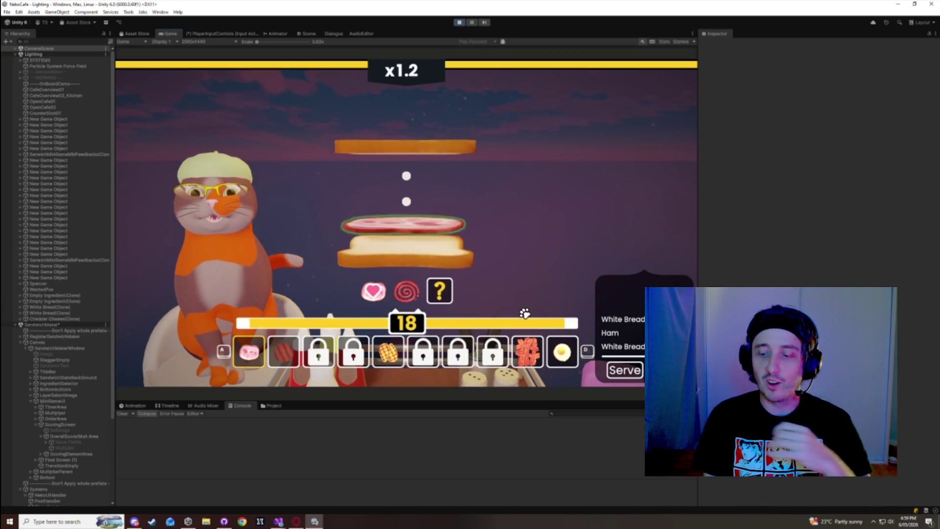
left_click(528, 350)
key("a")
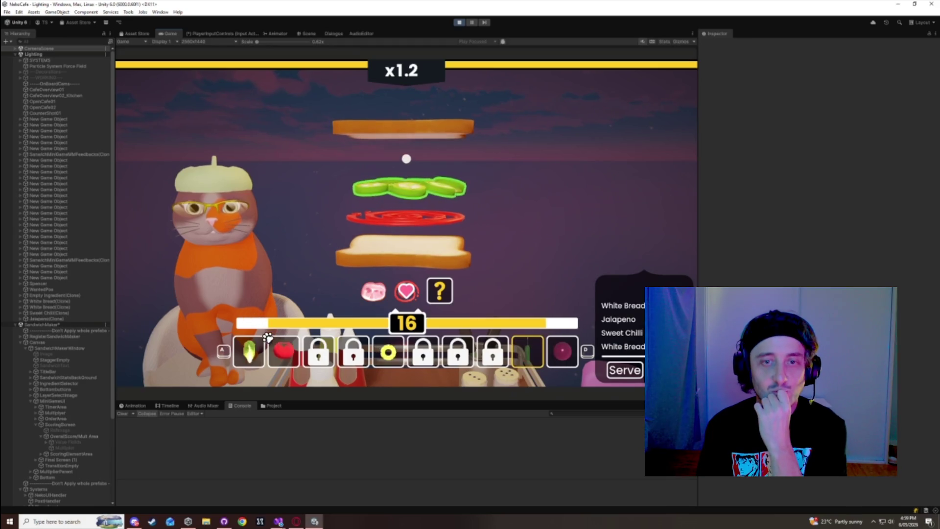
key("a")
left_click(251, 351)
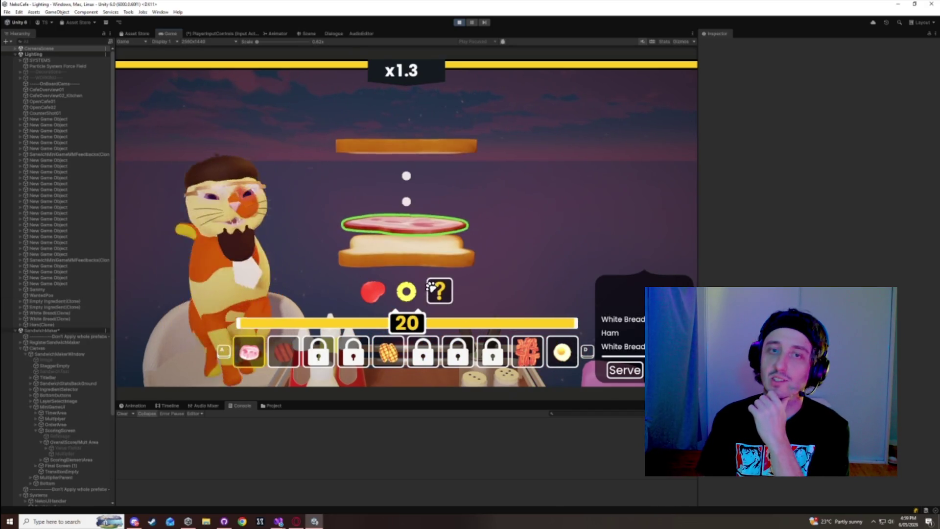
- Build and serve a sandwich topped with pineapple and ketchup
key("a")
key("a")
left_click(388, 350)
key("a")
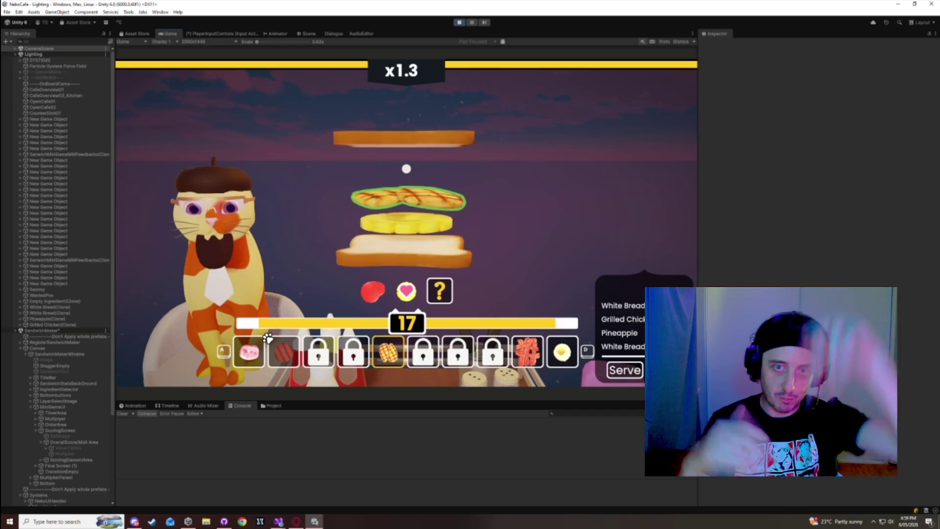
left_click(249, 352)
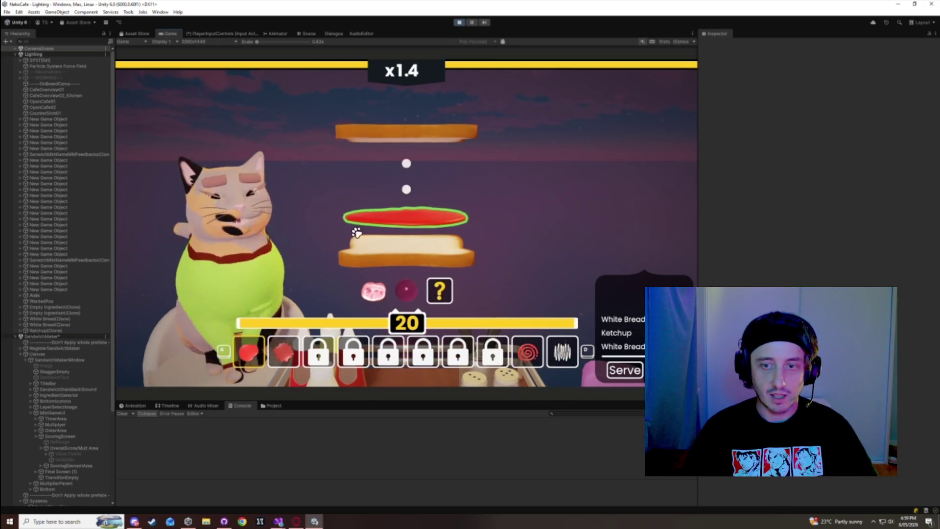
- Add red onion and serve the next sandwich, then select ScoringScreen in the Hierarchy
key("a")
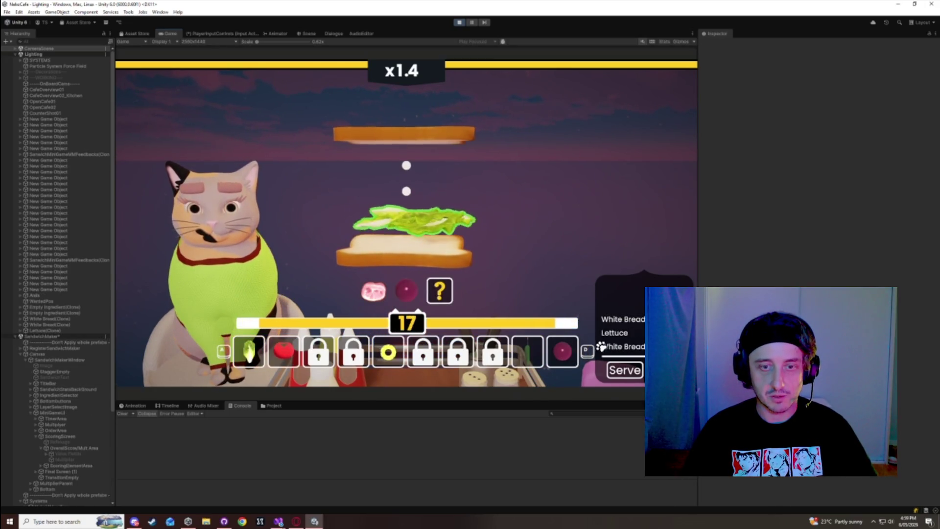
left_click(562, 352)
key("a")
key("a")
key("a")
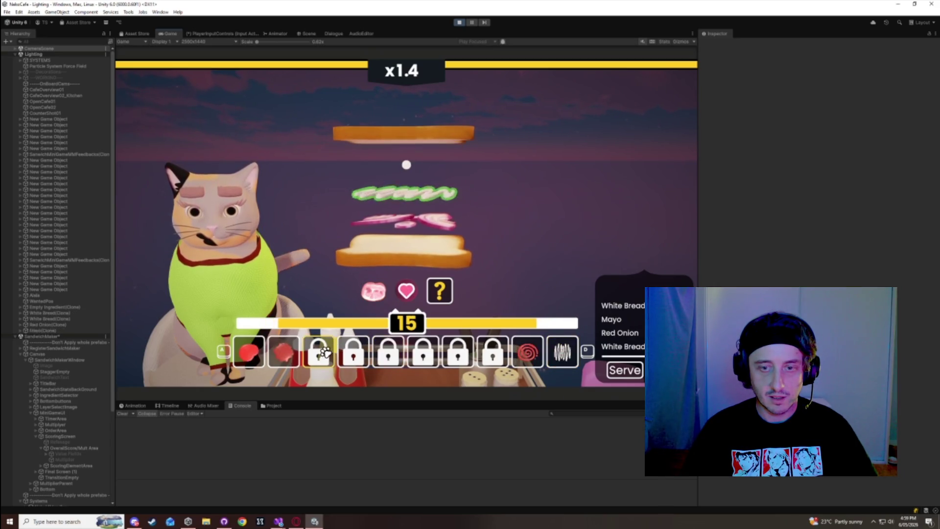
key("a")
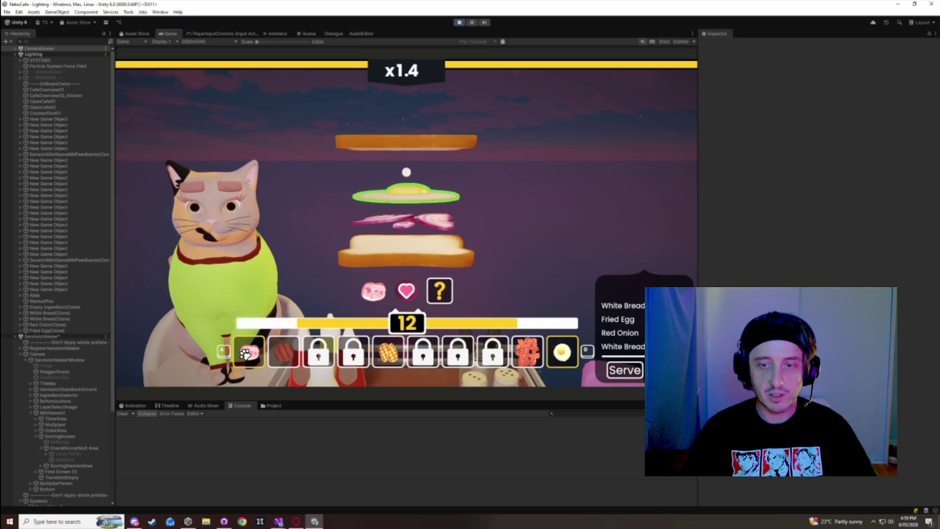
key("space")
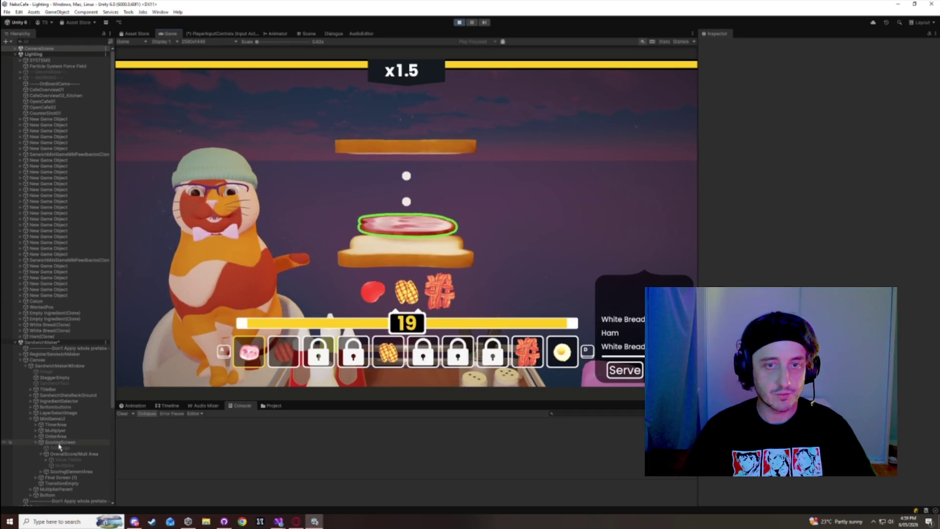
left_click(60, 442)
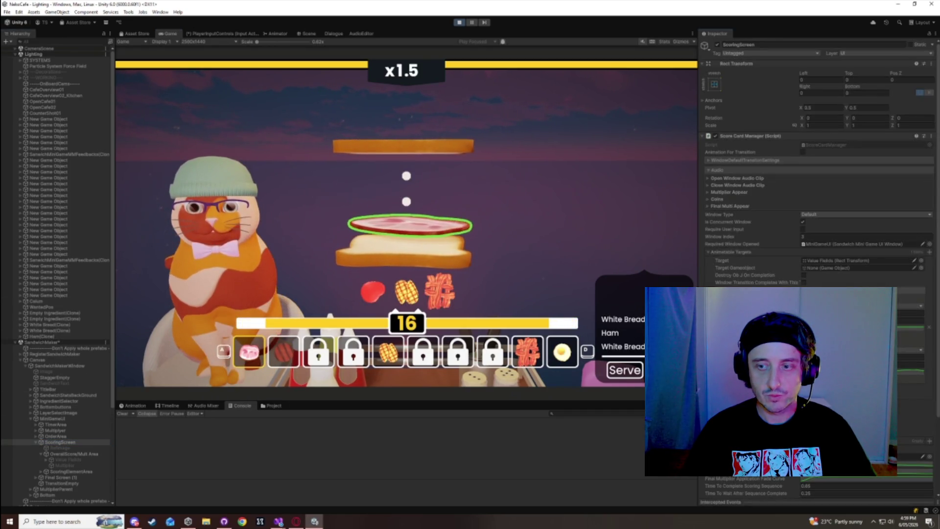
- Exit Play mode, review ScoringScreen's Transition Settings, then deselect it
left_click(459, 22)
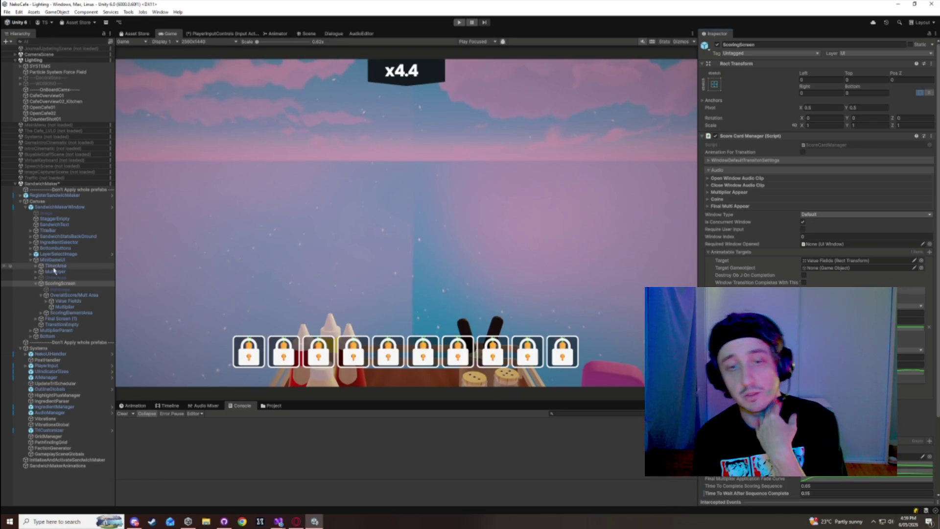
scroll(813, 196, "down", 3)
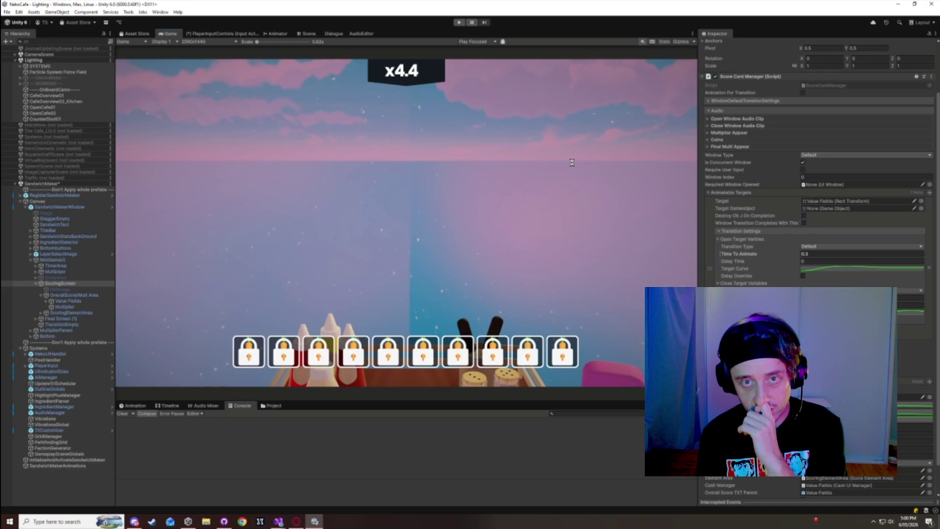
left_click(66, 160)
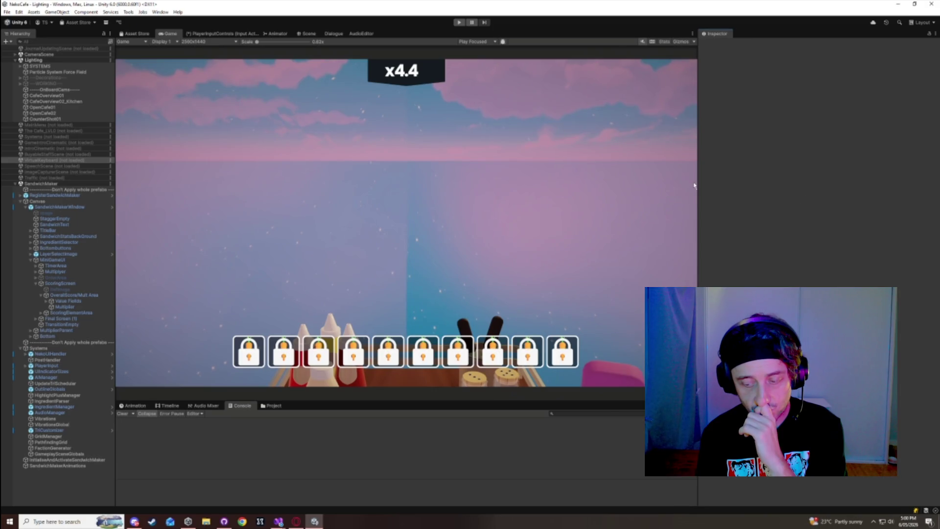
- Make the Game view wider and taller
left_click_drag(698, 195, 772, 195)
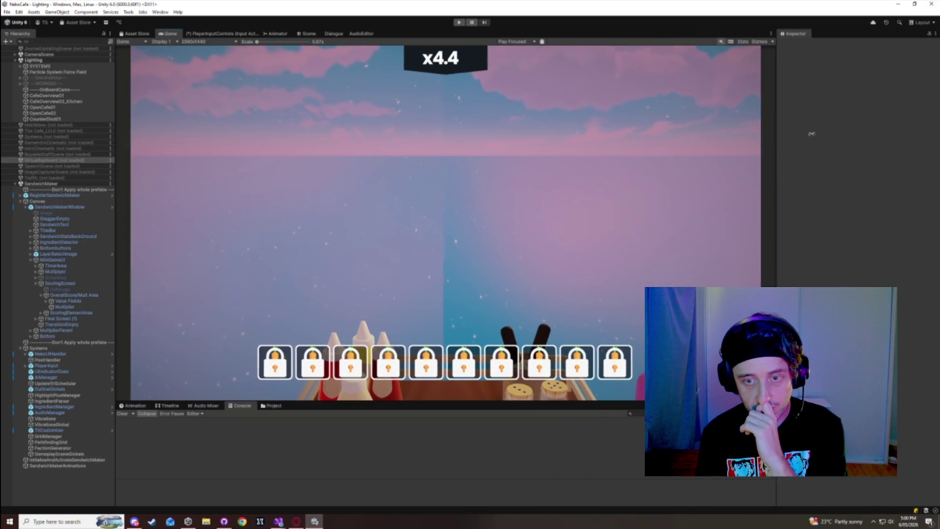
mouse_move(772, 139)
left_mouse_down()
mouse_move(892, 150)
mouse_move(816, 181)
left_mouse_up()
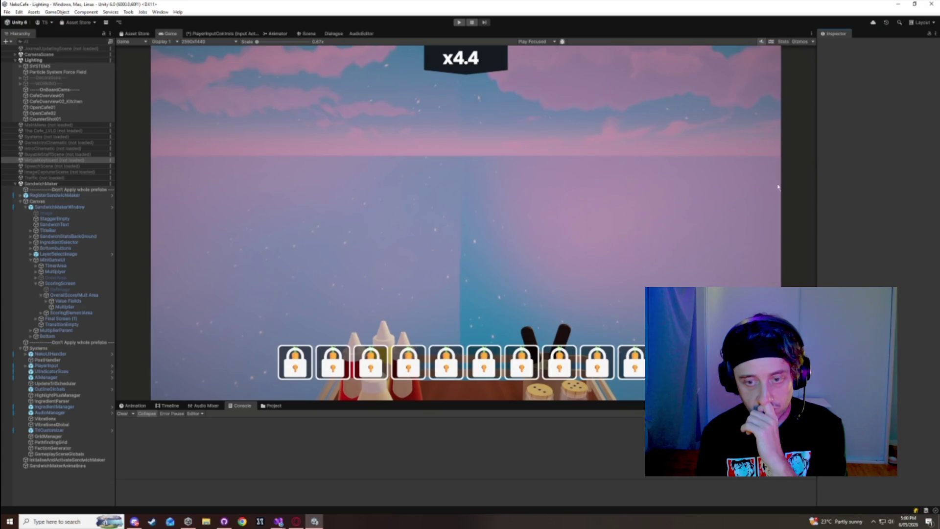
left_click_drag(205, 402, 205, 458)
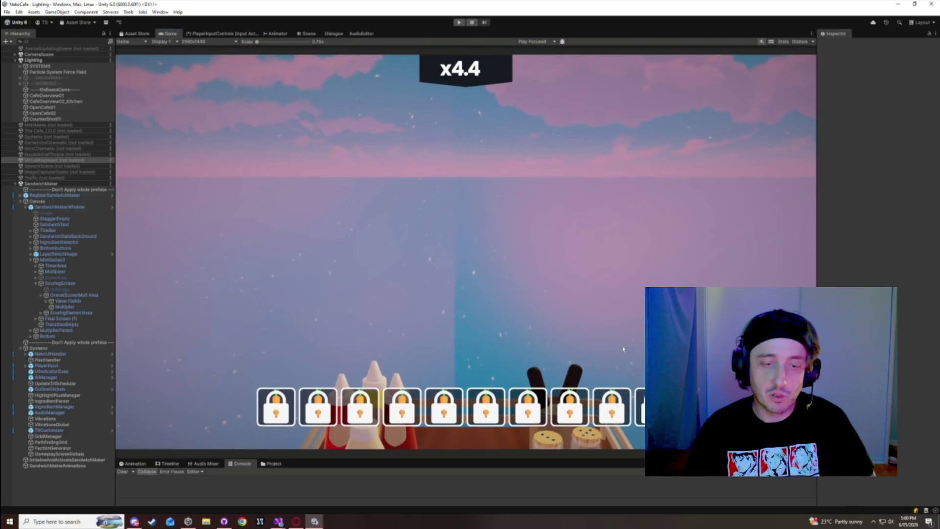
- Collapse the SandwichMakerWindow and Canvas branches in the Hierarchy, then enter Play mode
left_click(20, 201)
left_click(20, 202)
left_click(20, 203)
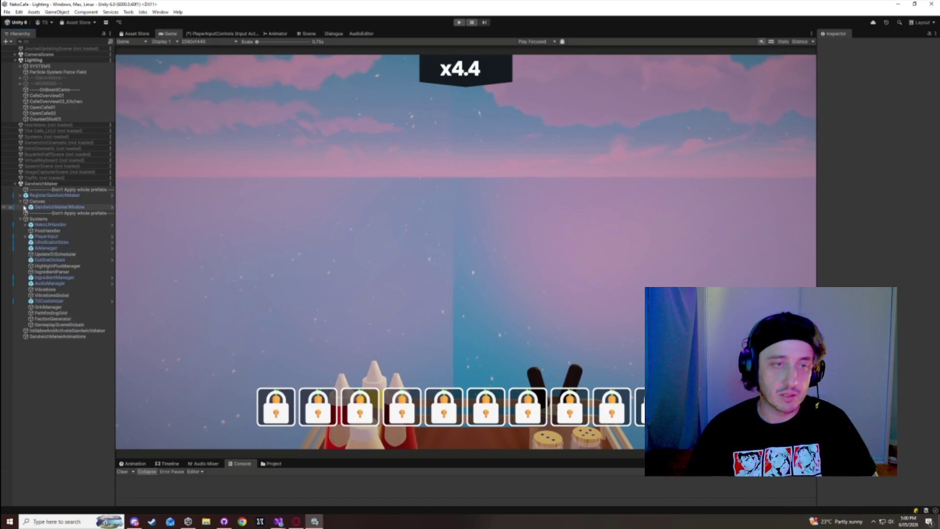
left_click(18, 205)
left_click(20, 201)
left_click(51, 343)
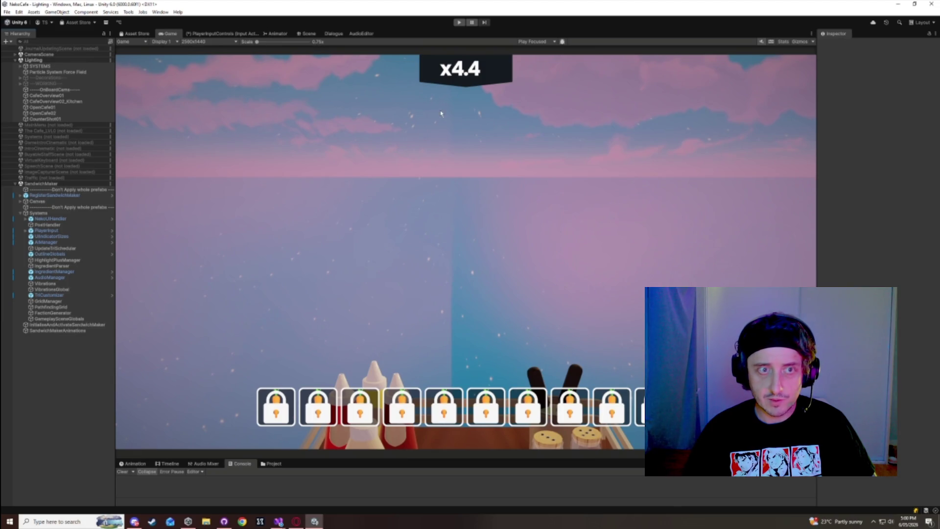
left_click(459, 25)
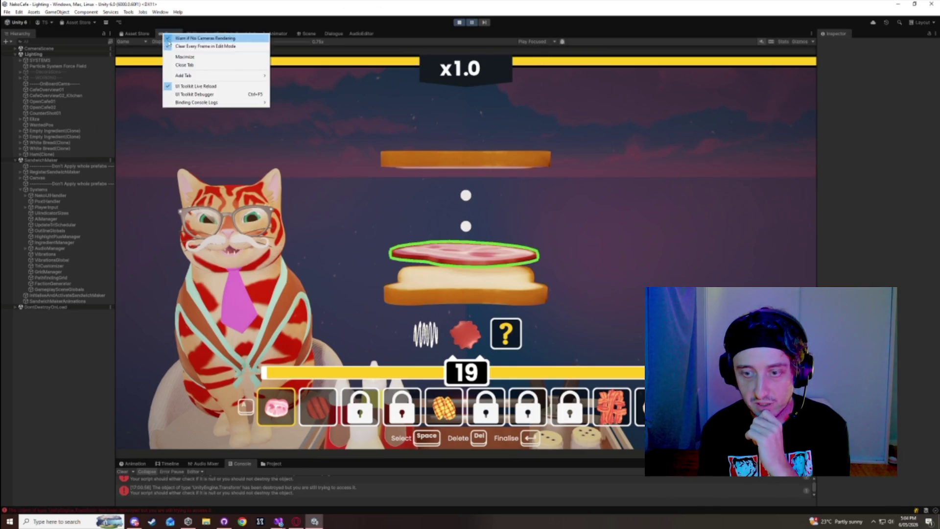
- Maximize the Game view while playing, then restore the full editor layout
right_click(165, 34)
left_click(181, 56)
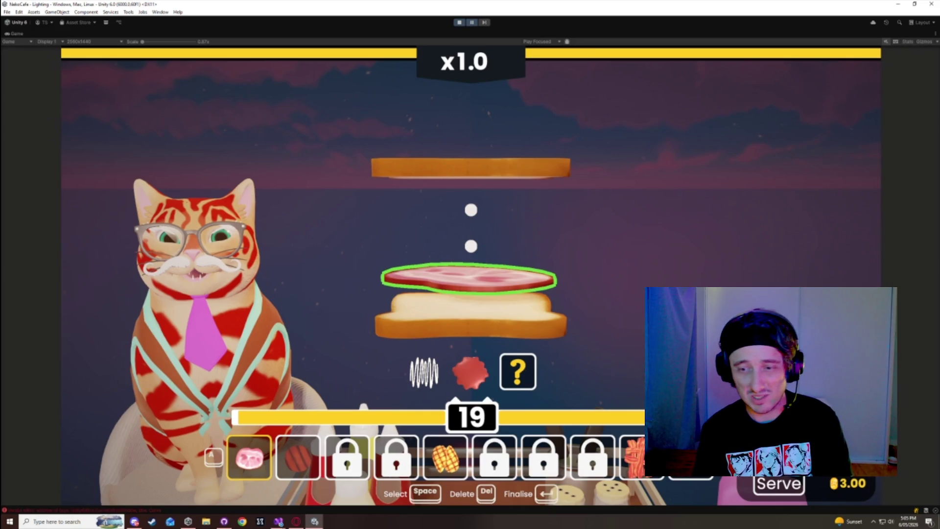
right_click(256, 34)
left_click(274, 51)
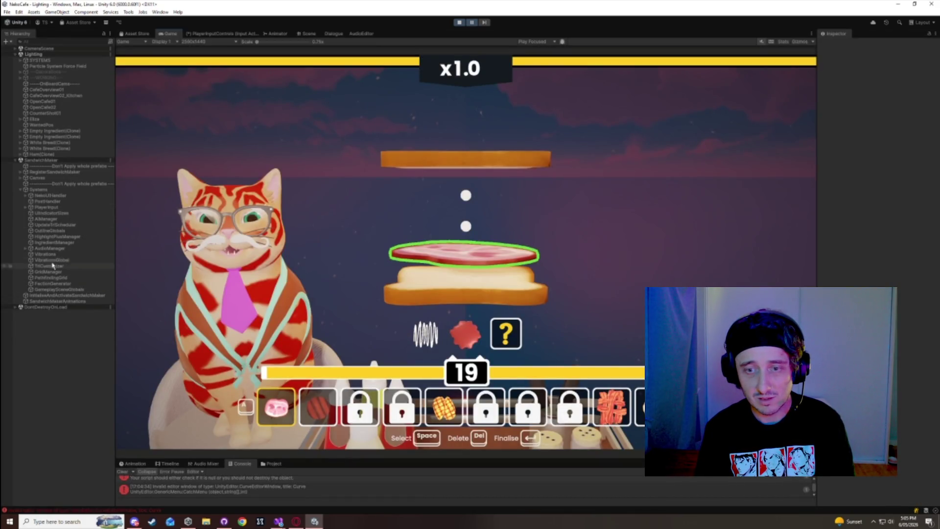
- Select SandwichStatsBackGround under Canvas and set its anchor preset to top-right
left_click(19, 178)
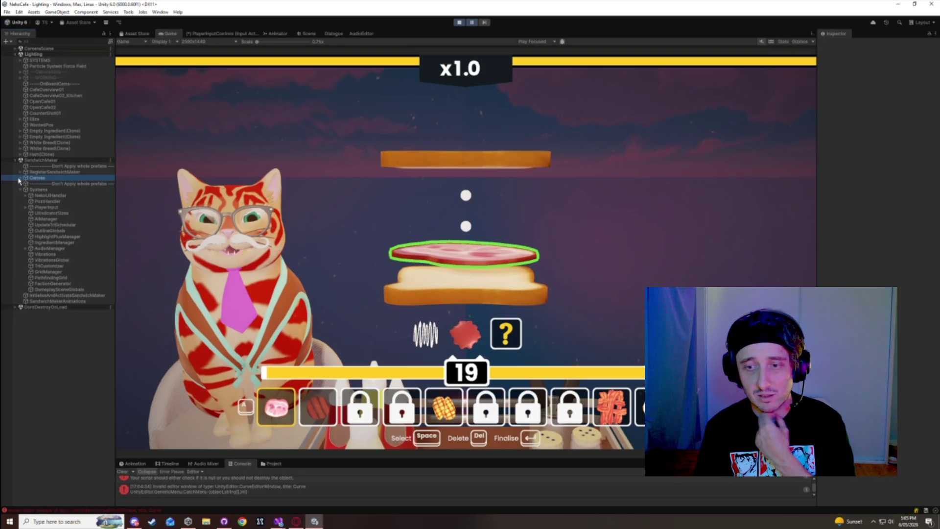
key("Right")
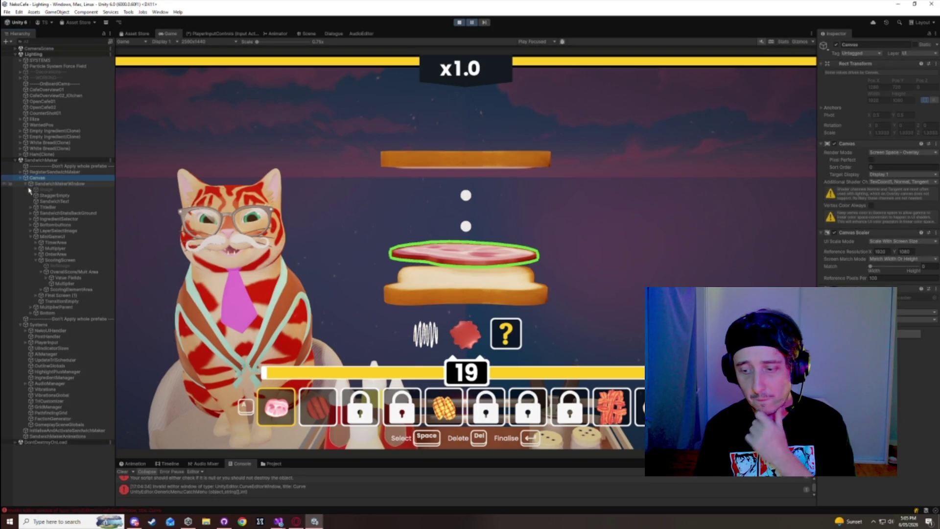
left_click(62, 214)
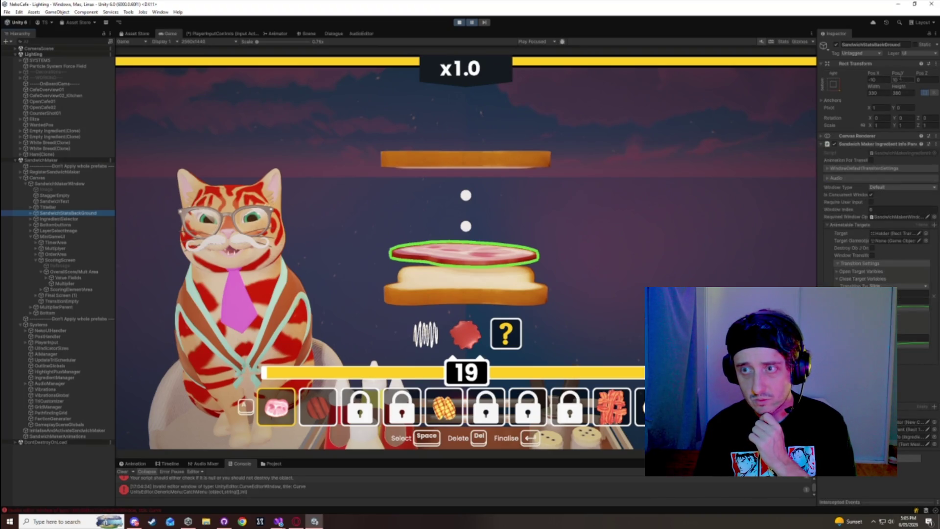
left_click(899, 76)
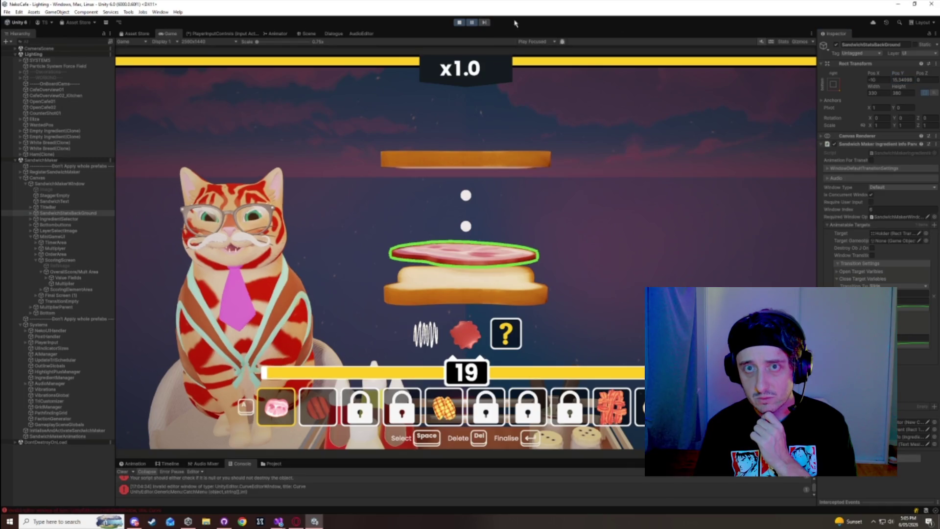
left_click(833, 84)
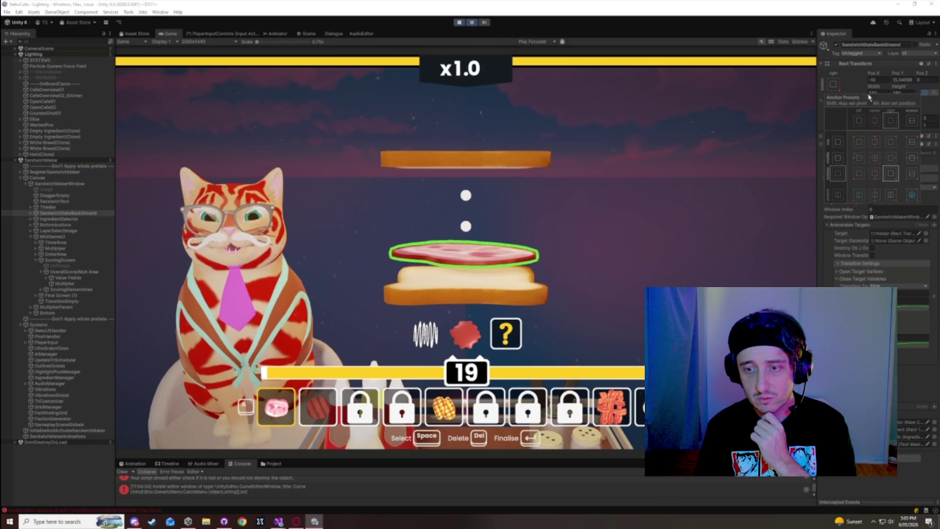
left_click(892, 143, "alt+shift")
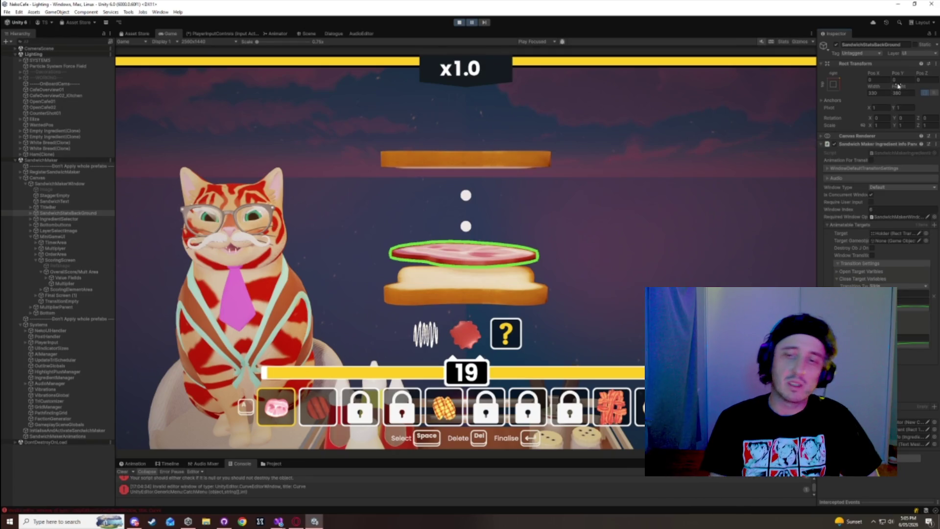
- Step the game frame by frame until the info panel reappears
left_click(486, 24)
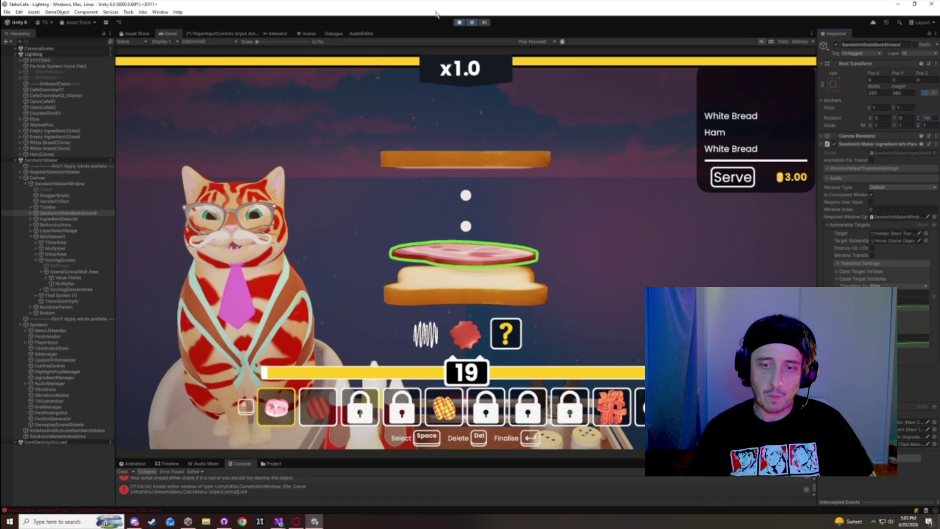
left_click(485, 23)
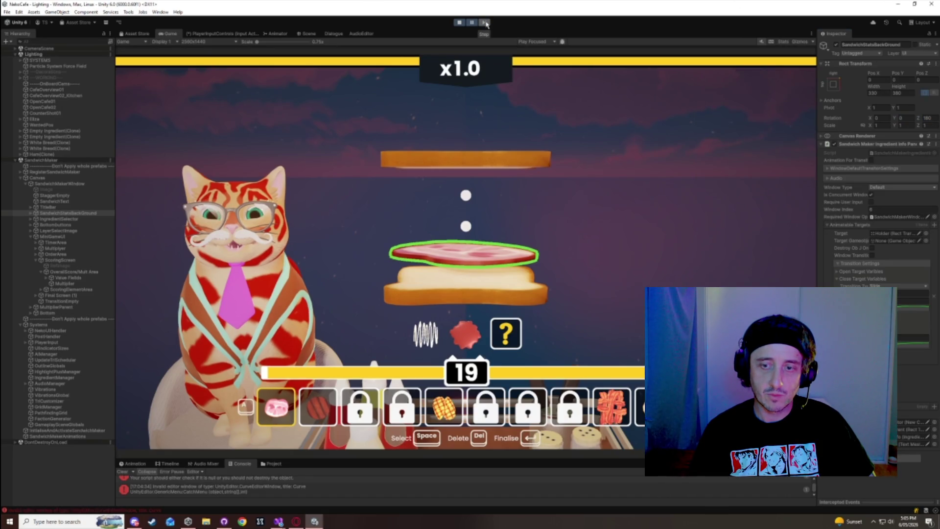
left_click(486, 24)
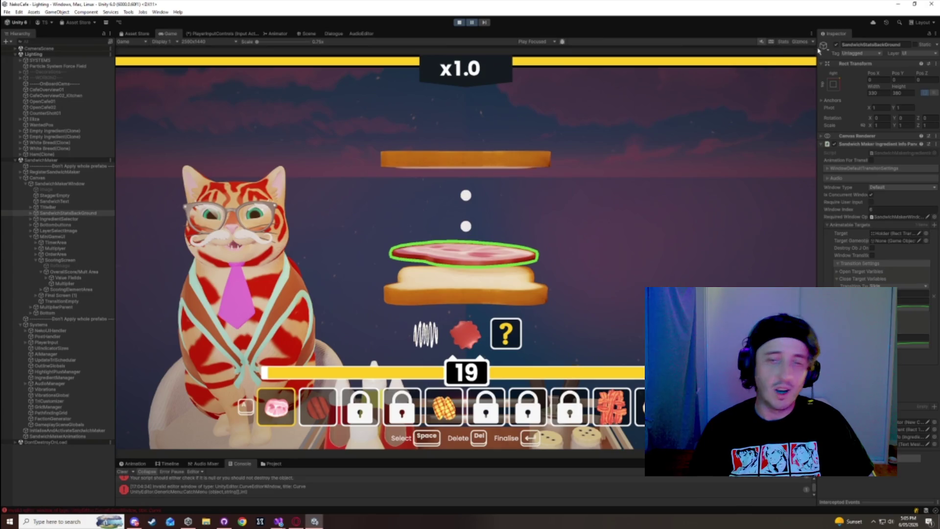
left_click(484, 24)
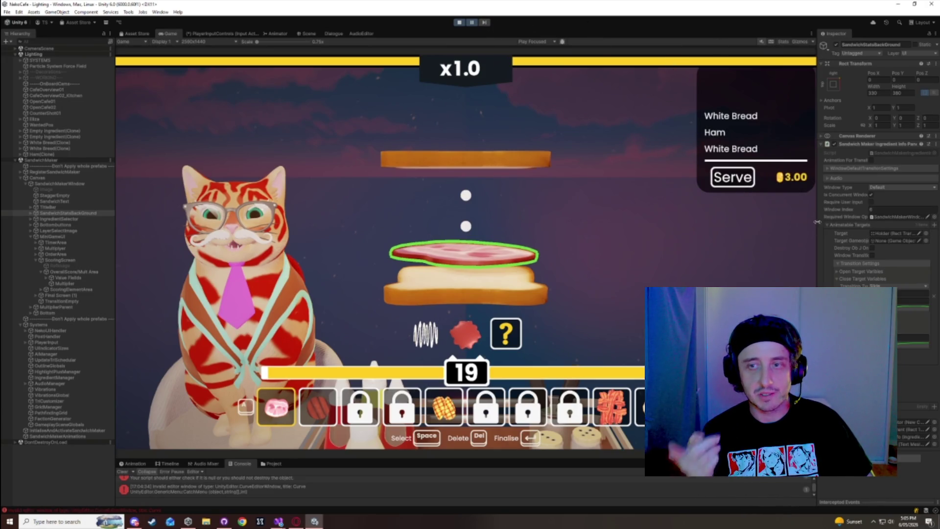
- Widen the Game view, shift the info panel left via Pos X, then finalise the sandwich
left_click_drag(816, 272, 871, 267)
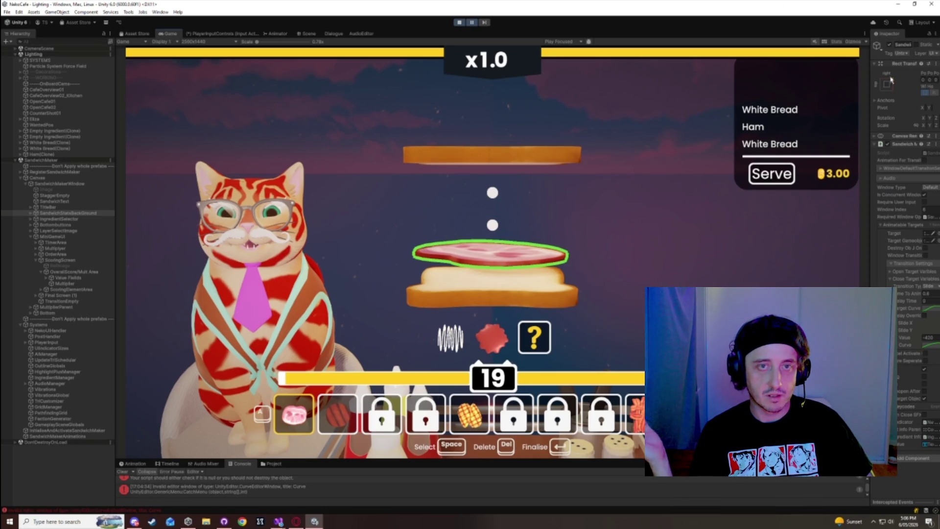
left_click_drag(870, 83, 802, 88)
mouse_move(860, 77)
left_mouse_down()
mouse_move(809, 78)
mouse_move(855, 74)
mouse_move(832, 78)
left_mouse_up()
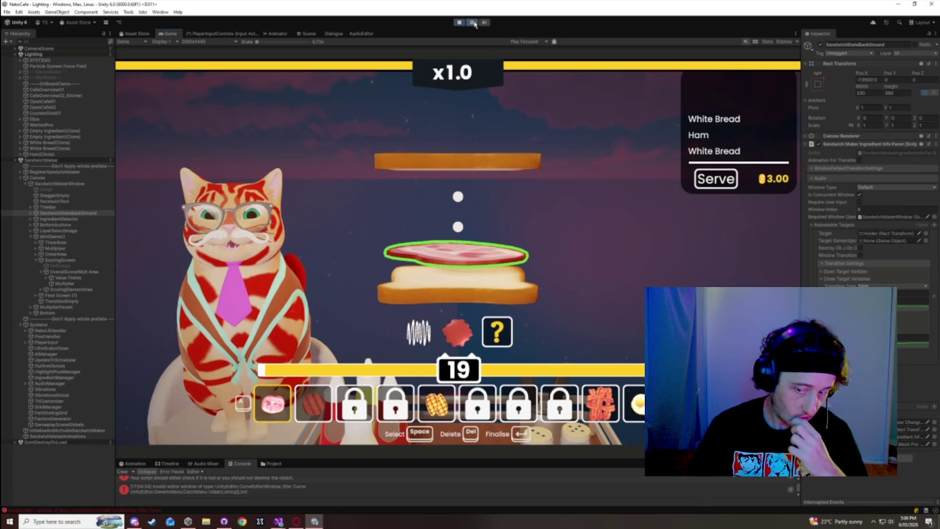
left_click(509, 439)
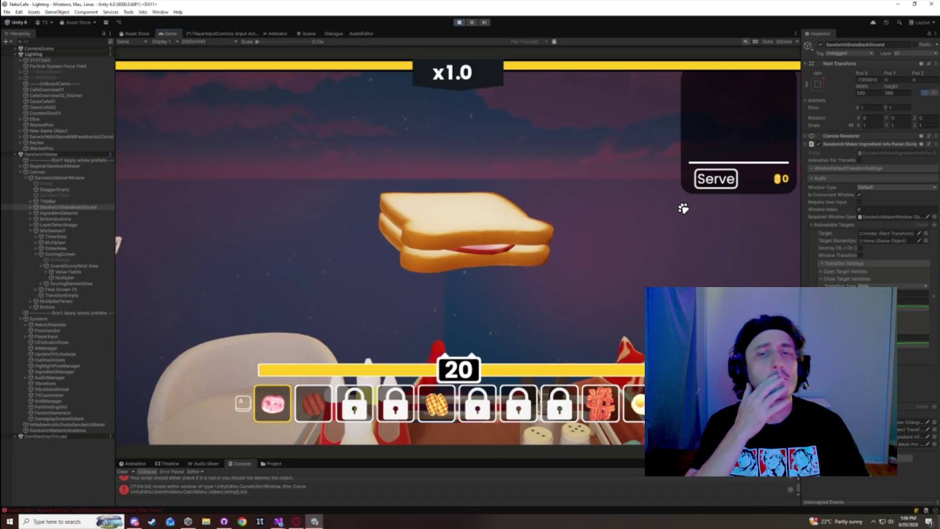
- Continue to the next customer, serve their sandwich, and stop the playtest
left_click(699, 178)
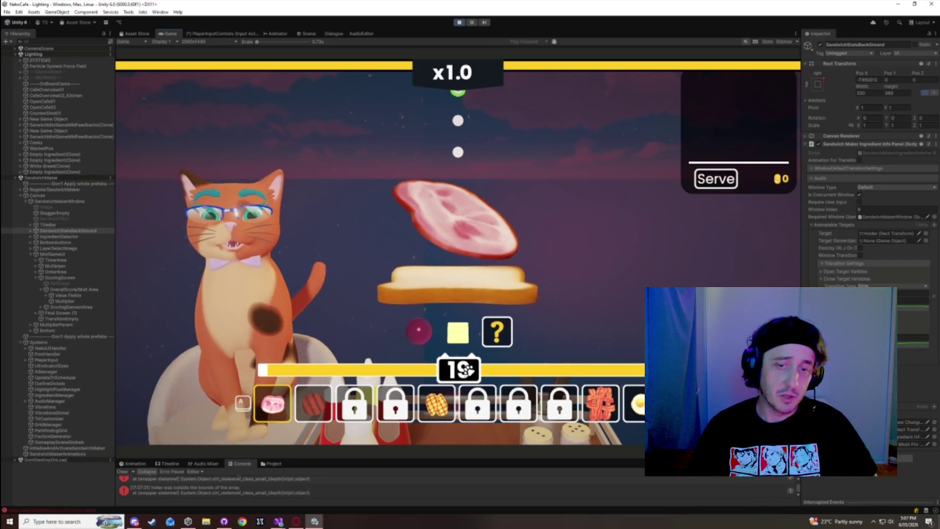
left_click(714, 179)
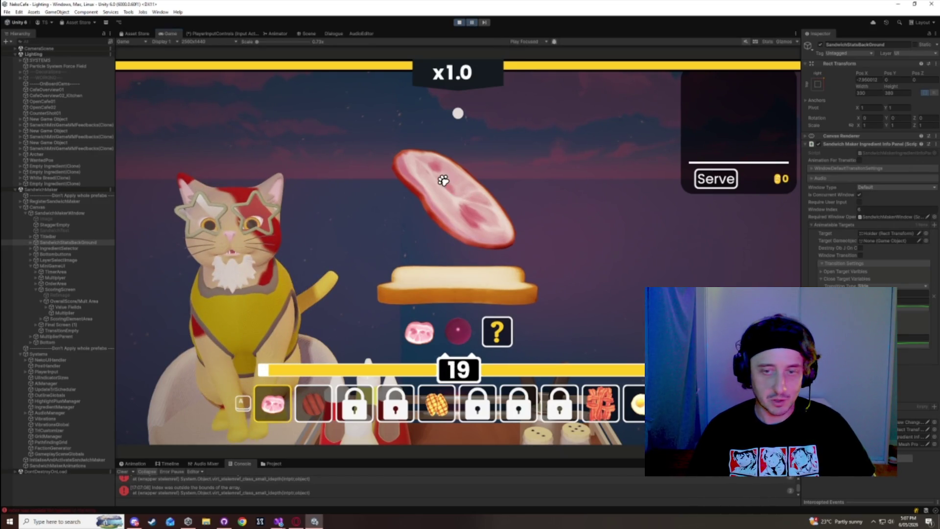
left_click(463, 23)
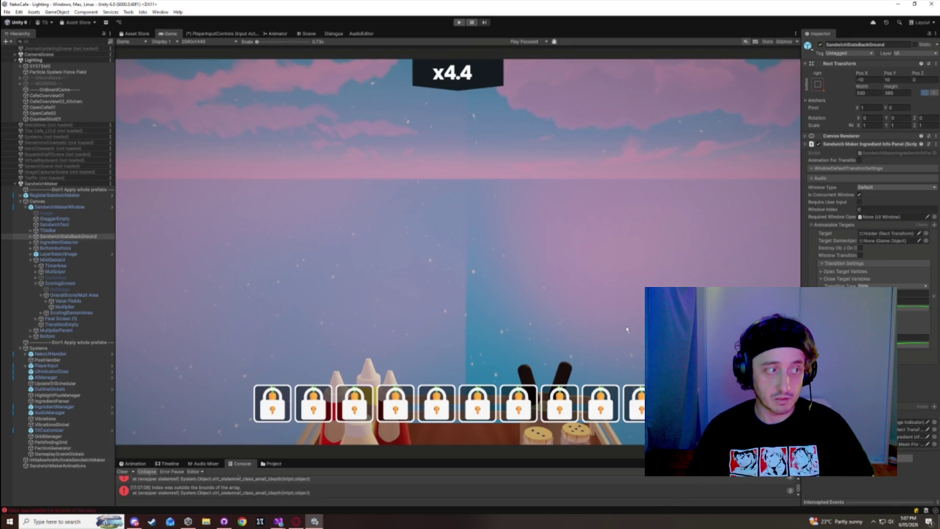
- Collapse SandwichMaker and Lighting so only the SandwichMaker scene stays expanded
left_click(15, 184)
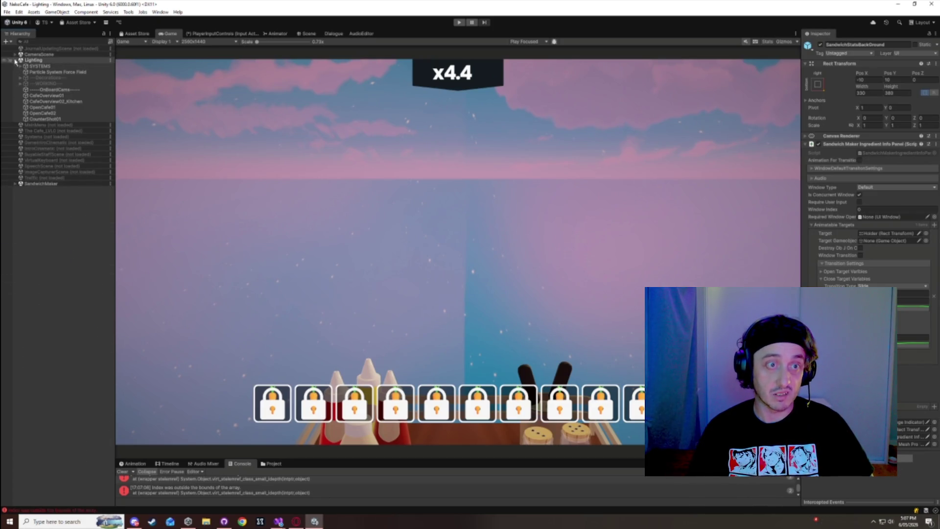
left_click(15, 60)
left_click(29, 155)
left_click(14, 125)
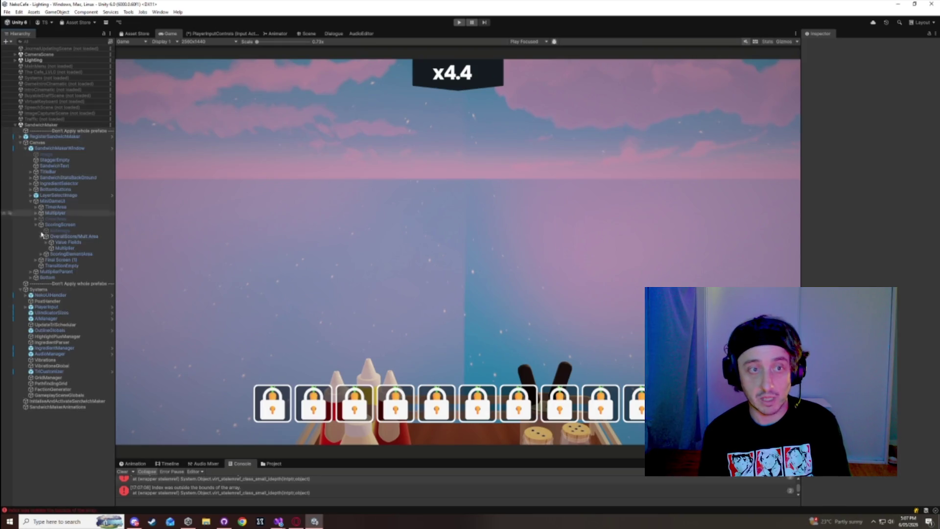
- Clear the Console errors, enlarge the Console and Game view, and open Windows search
left_click(120, 471)
mouse_move(313, 459)
left_mouse_down()
mouse_move(307, 385)
mouse_move(306, 409)
left_mouse_up()
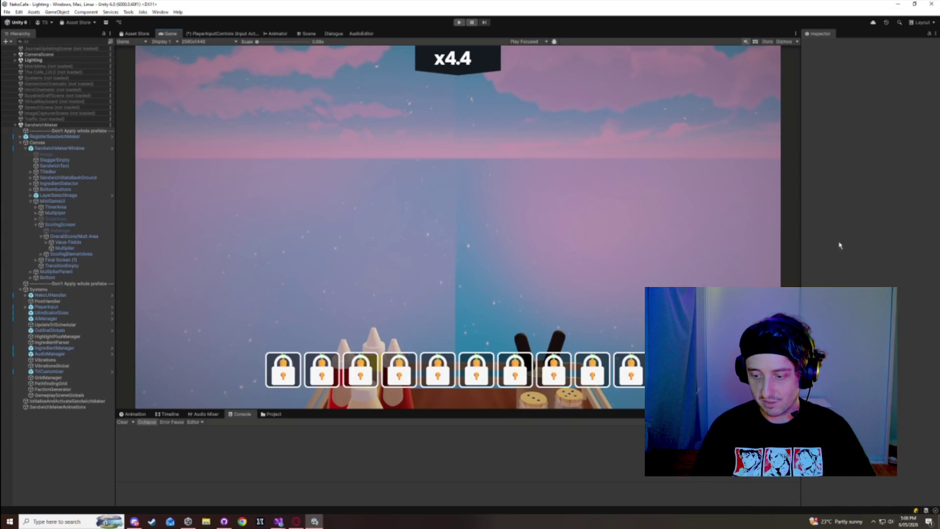
left_click_drag(801, 218, 812, 218)
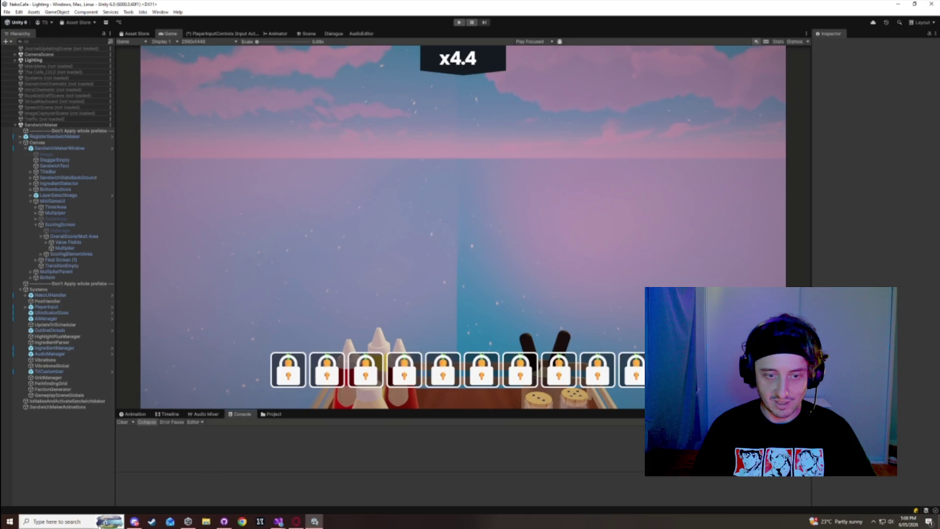
left_click(98, 521)
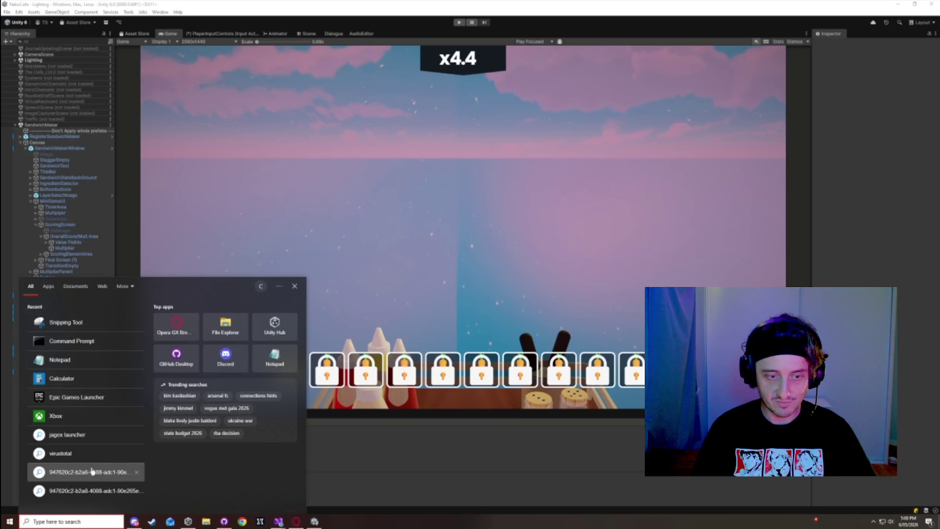
- Search Windows for 'obs' and launch OBS Studio
left_click(581, 447)
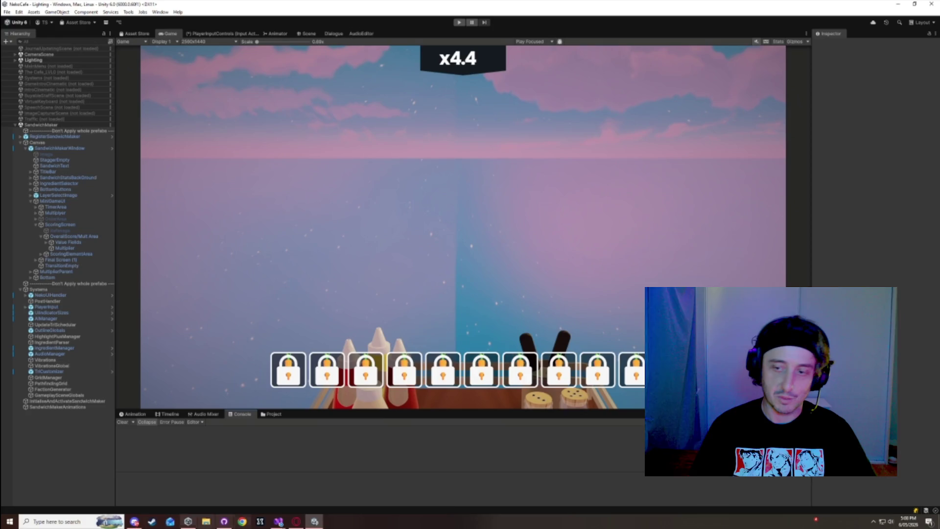
left_click(57, 518)
type("obs")
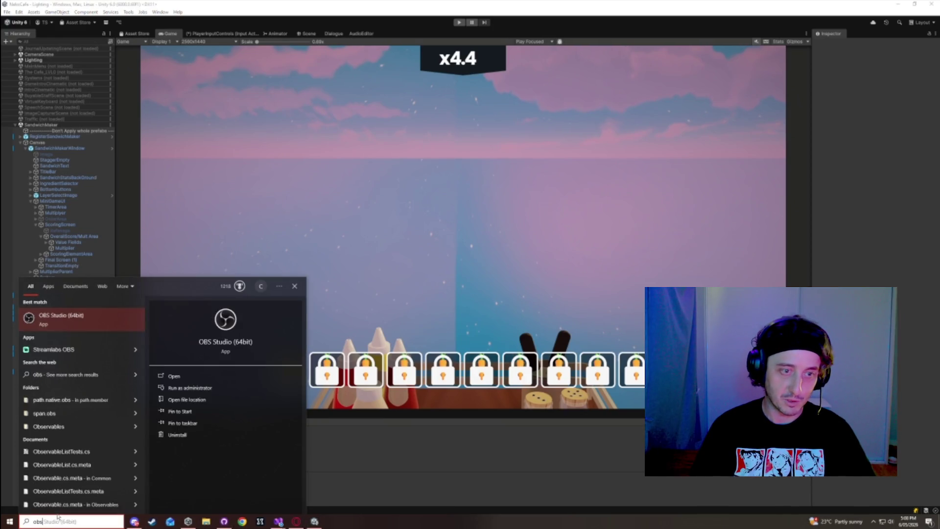
key("Return")
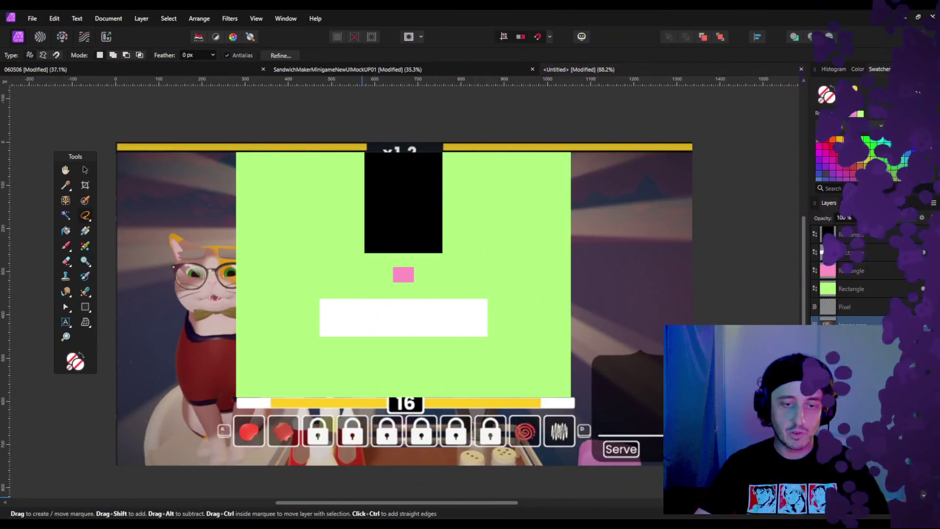
- Switch to the 060506 document and zoom out and back in
left_click(148, 69)
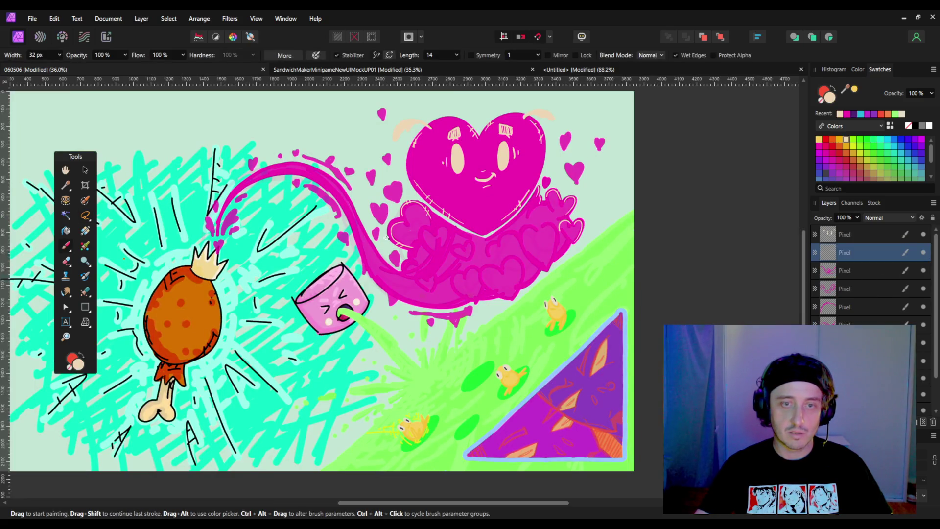
scroll(406, 277, "down", 2)
scroll(407, 278, "up", 1)
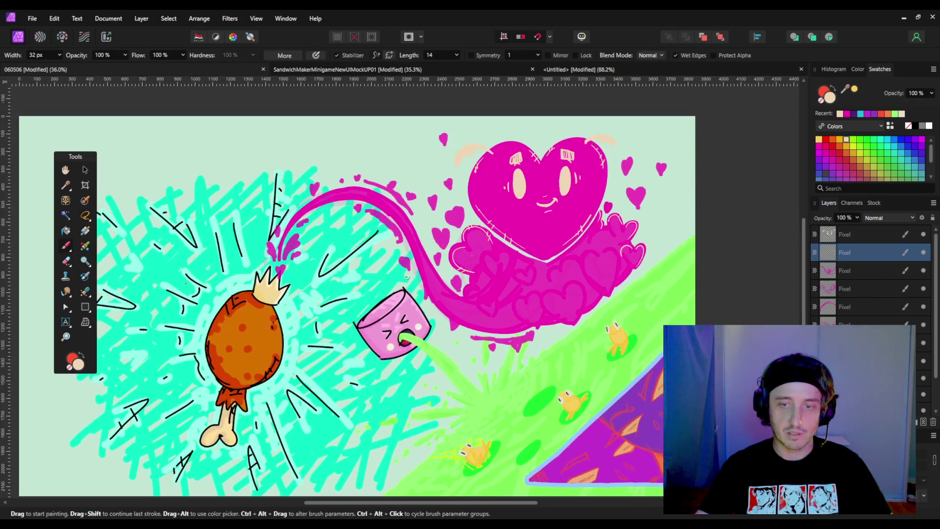